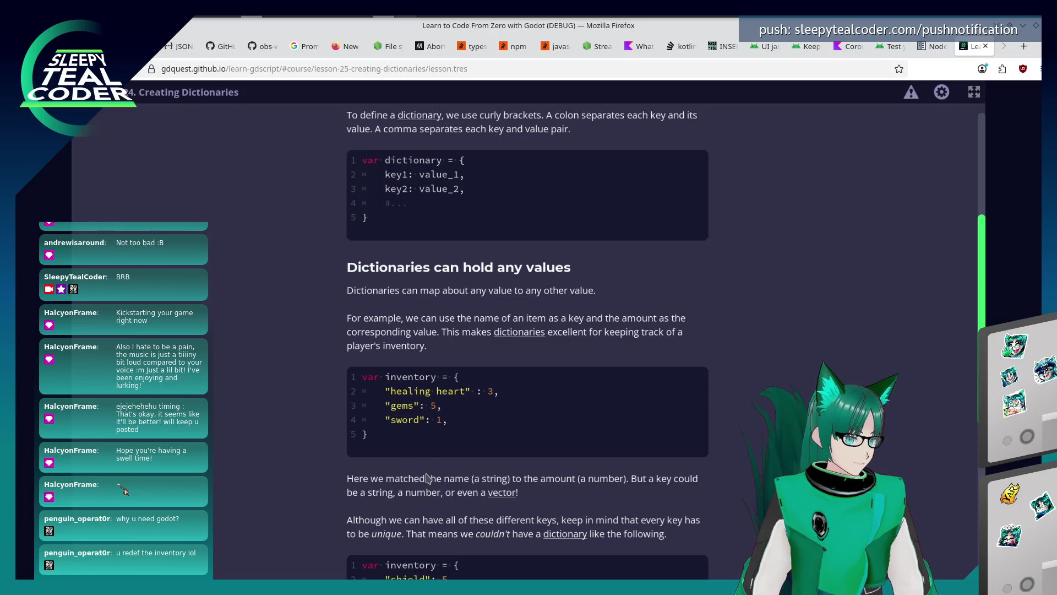
Step: Answer the duplicate-key quiz with "healing heart" and submit it
scroll(418, 451, "down", 3)
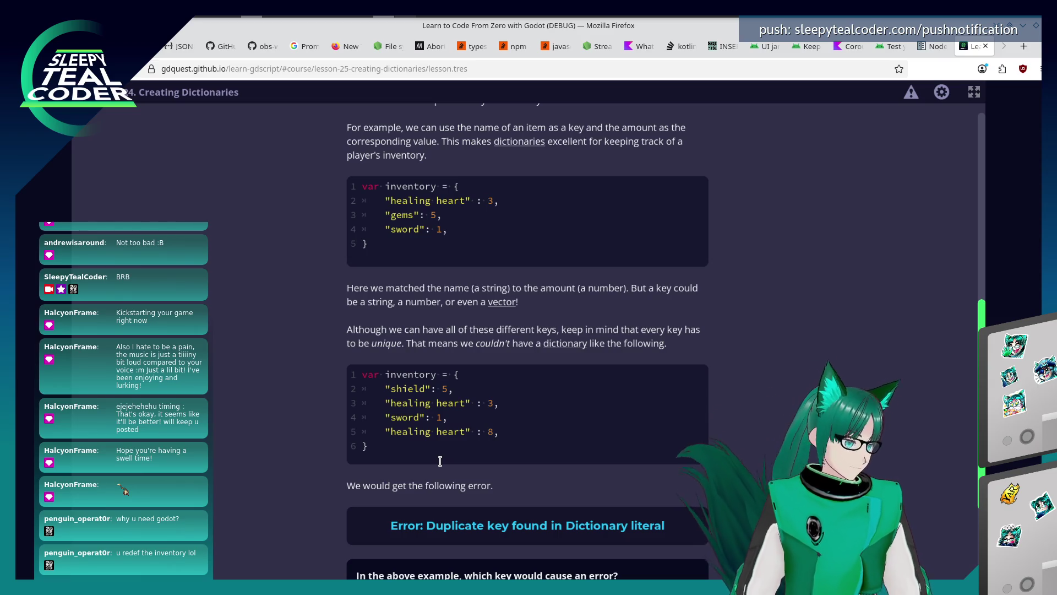
scroll(347, 427, "down", 2)
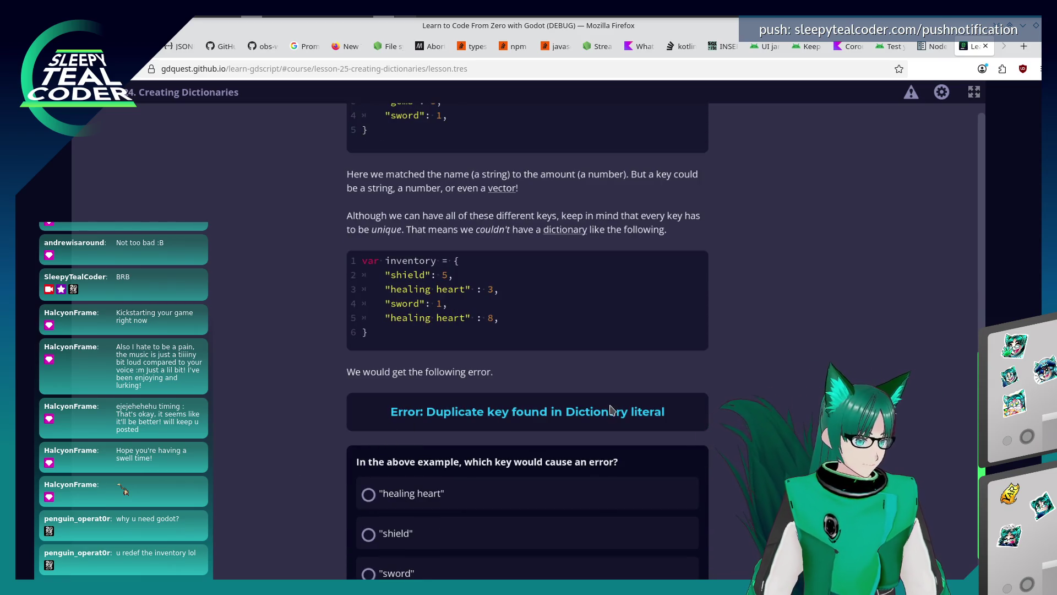
scroll(599, 424, "down", 1)
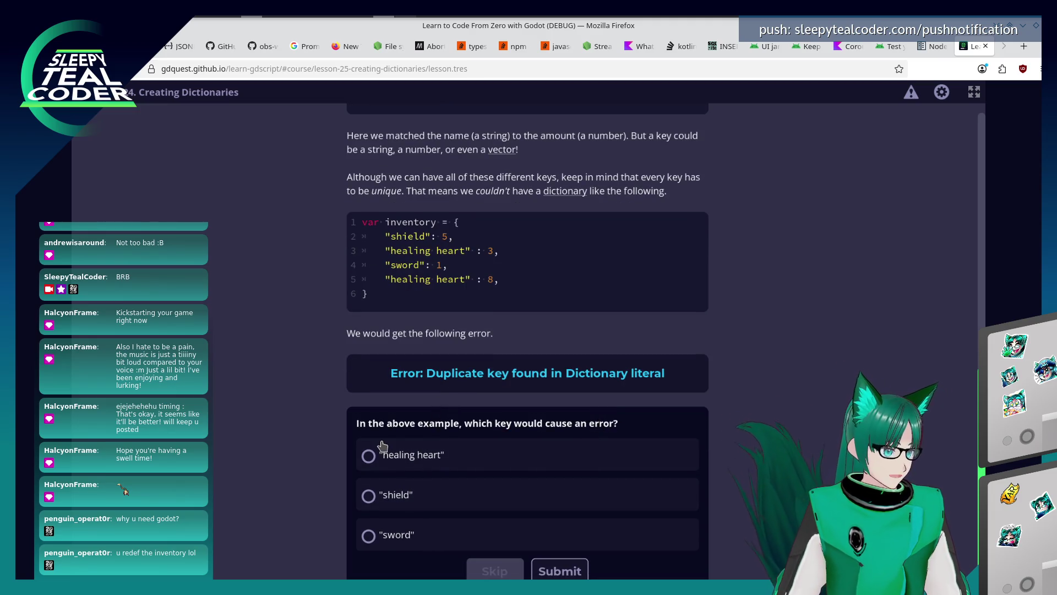
left_click(390, 461)
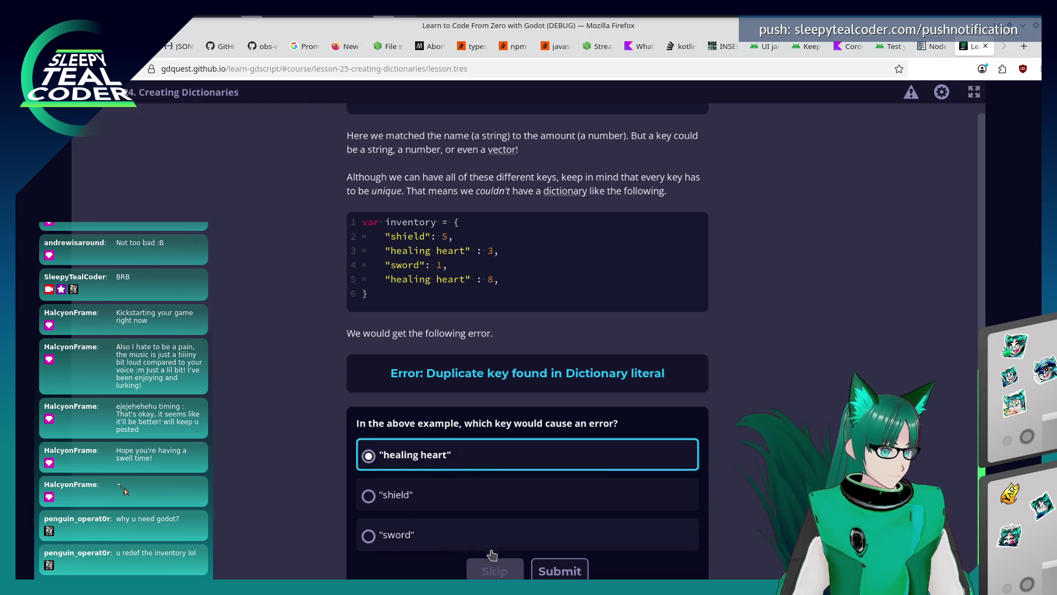
left_click(559, 571)
scroll(500, 464, "down", 5)
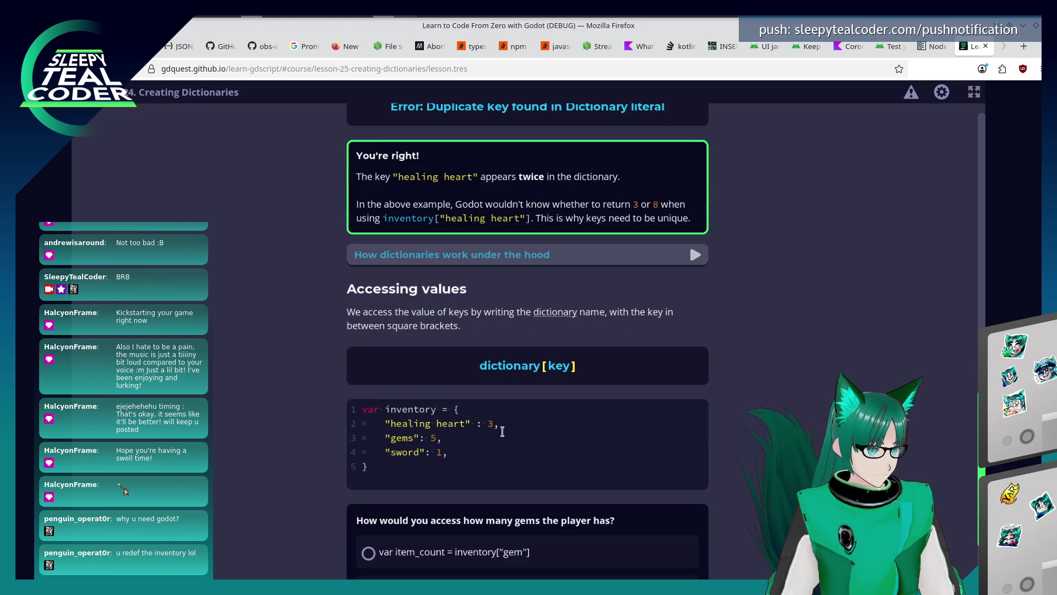
Step: Expand "How dictionaries work under the hood", then pick var item_count = inventory["gems"] in the gems quiz
left_click(518, 258)
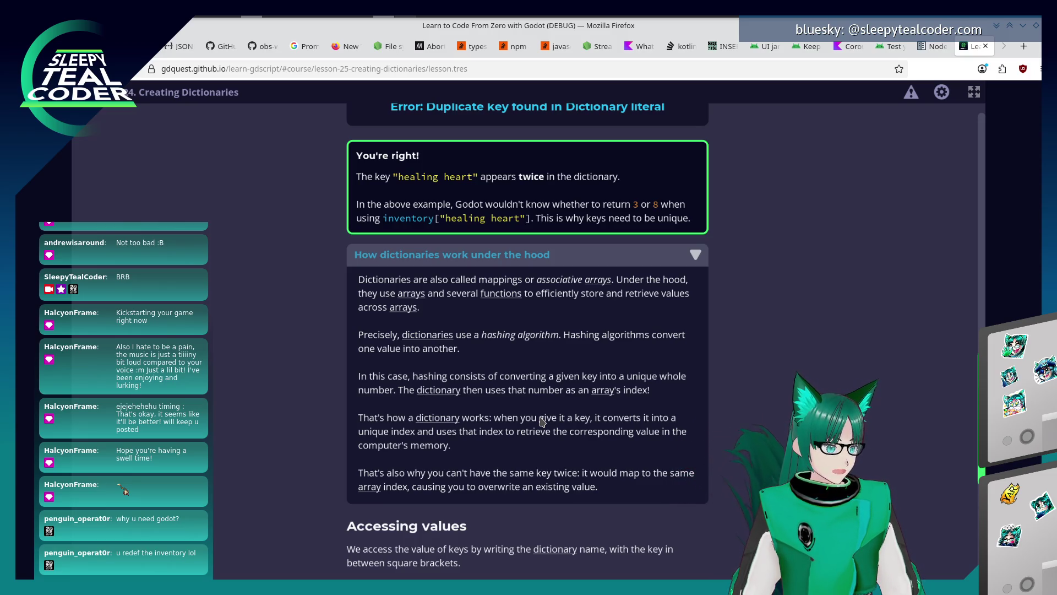
scroll(630, 426, "down", 5)
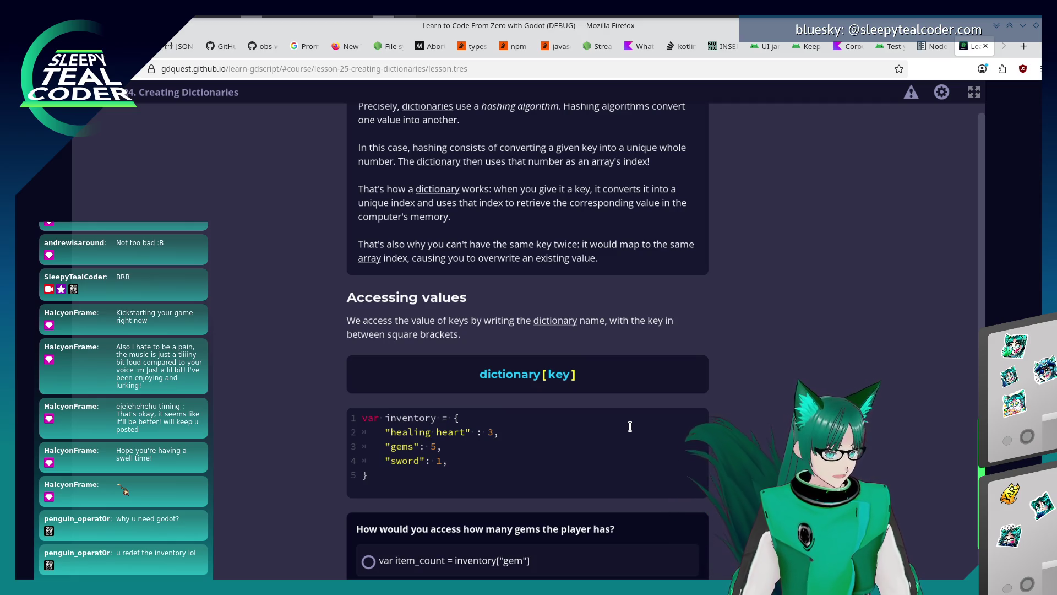
scroll(654, 424, "down", 1)
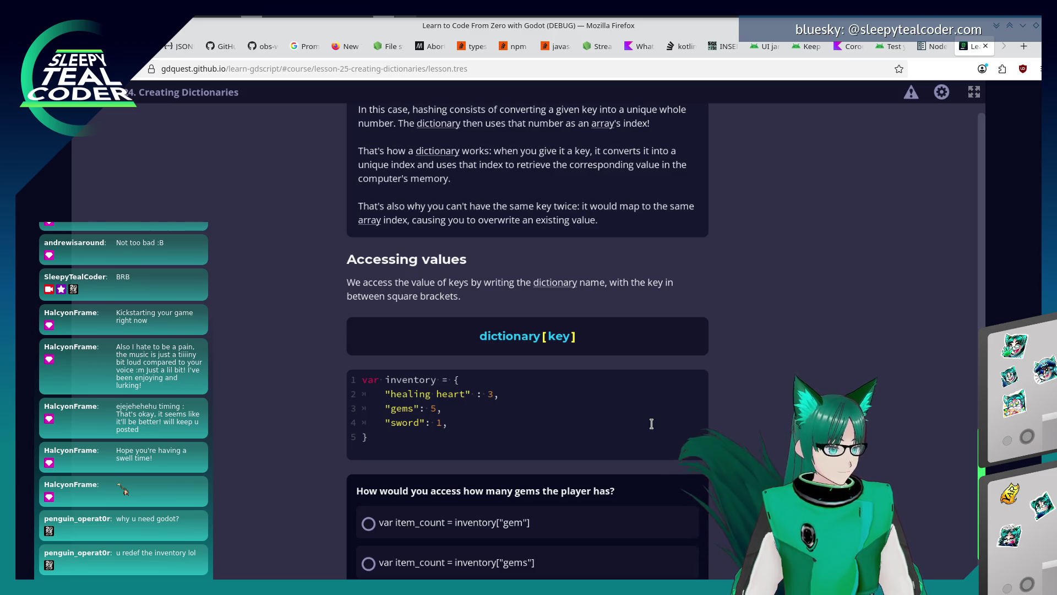
scroll(649, 419, "down", 2)
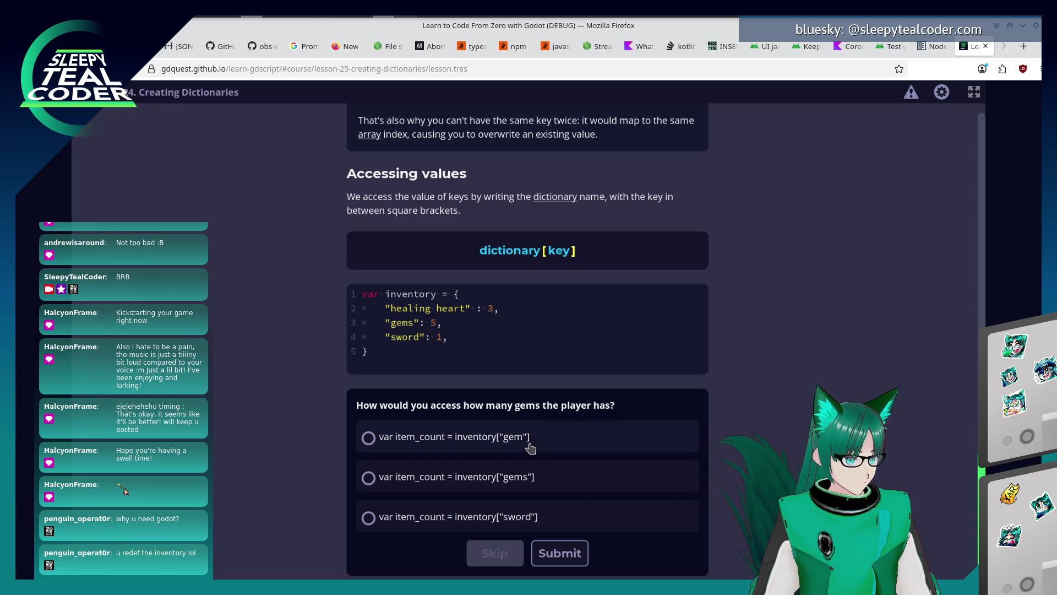
left_click(502, 484)
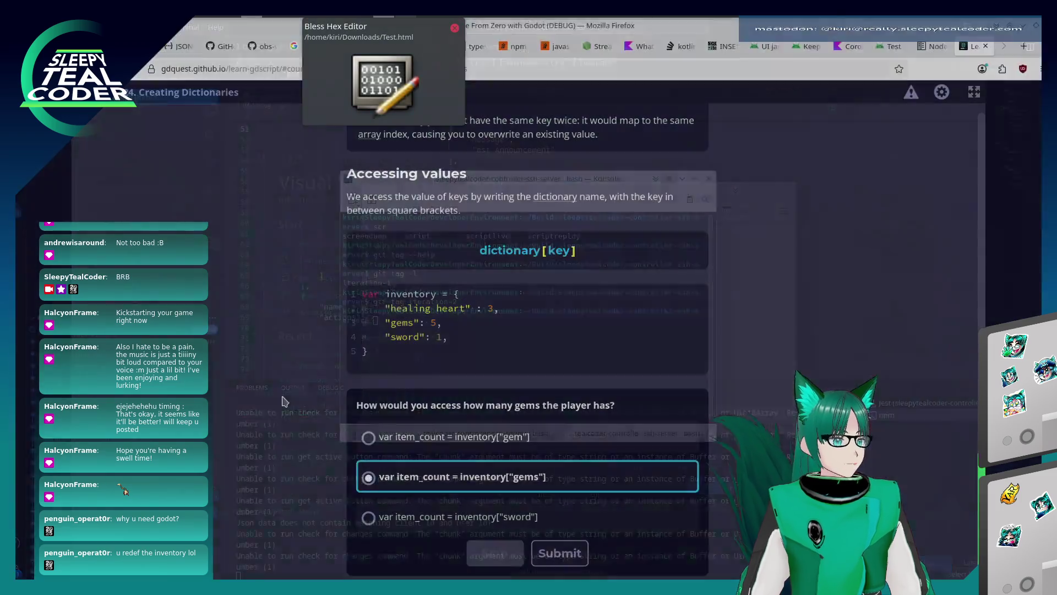
Step: Submit the inventory["gems"] answer to the gems quiz
left_click(561, 545)
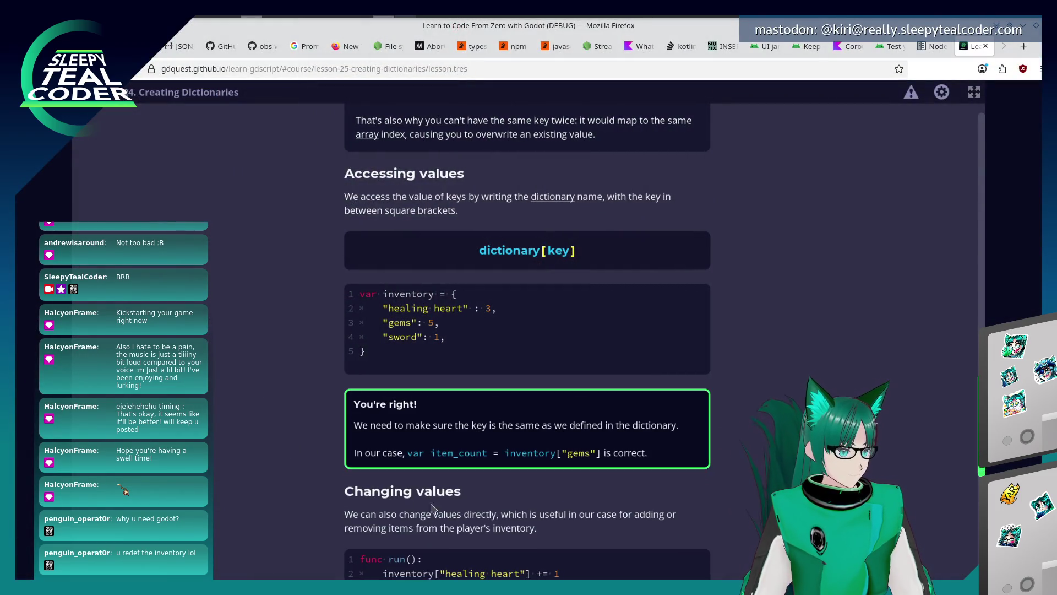
scroll(303, 481, "down", 3)
scroll(302, 481, "down", 3)
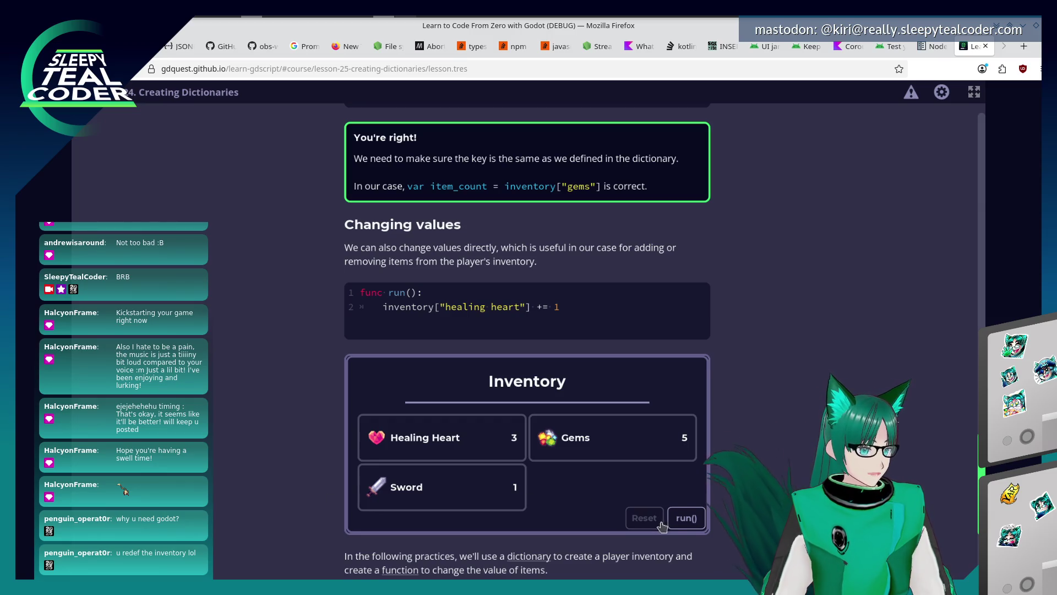
Step: Run the Inventory demo four times to add healing hearts
left_click(685, 516)
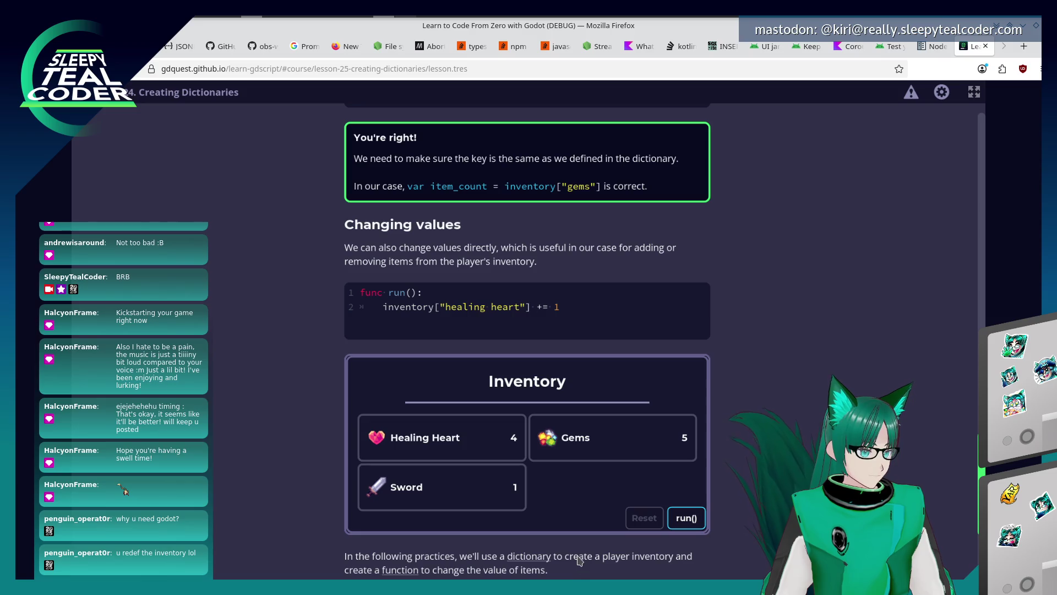
scroll(576, 549, "down", 3)
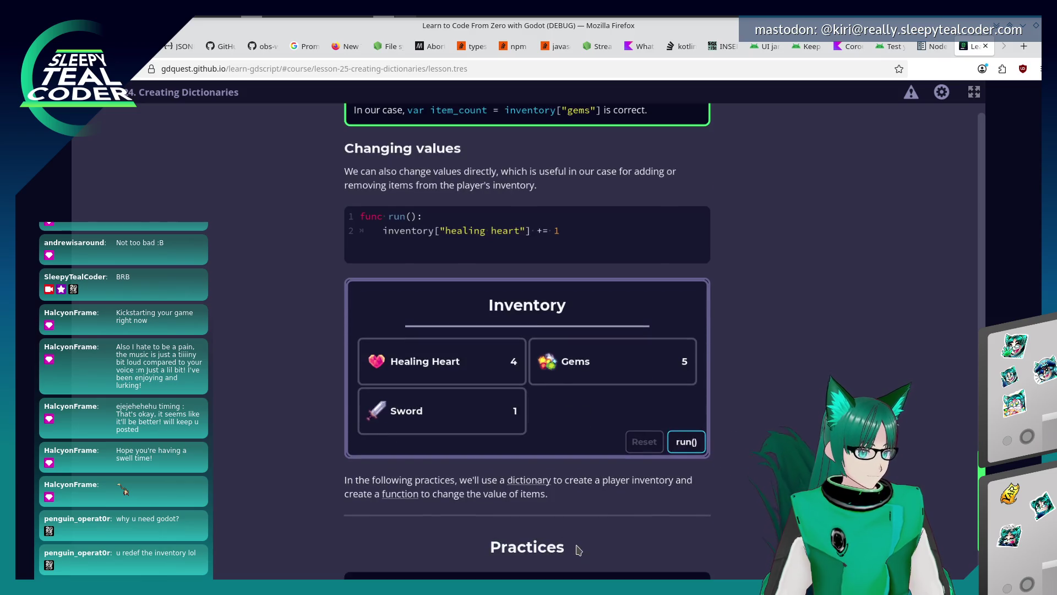
left_click(686, 441)
left_click(686, 441)
left_click(686, 442)
left_click(685, 441)
left_click(686, 442)
left_click(685, 442)
Step: Open the "Creating an inventory using a dictionary" practice
scroll(647, 499, "down", 4)
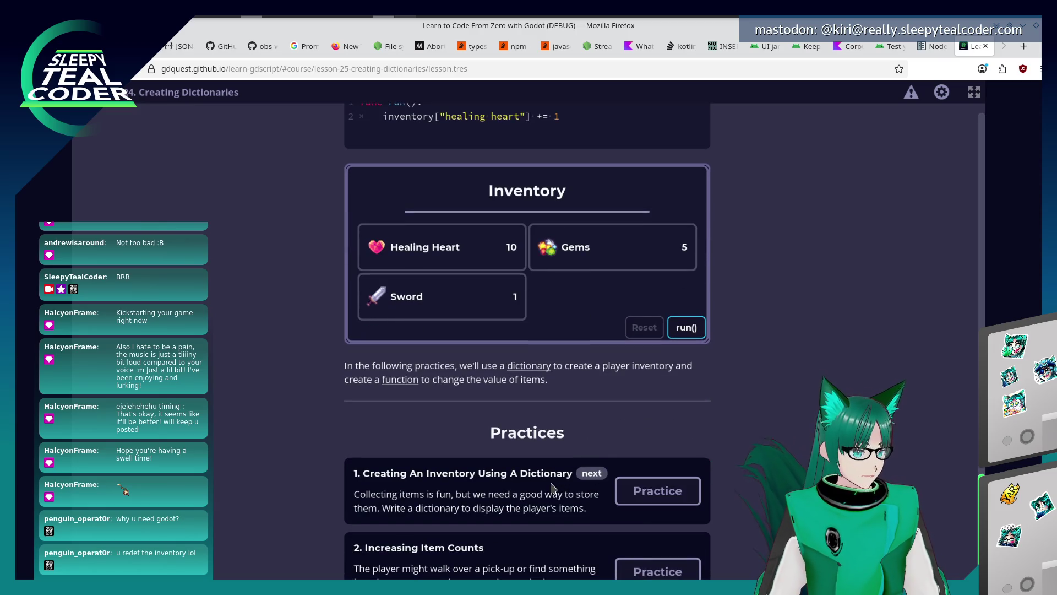
scroll(552, 488, "down", 1)
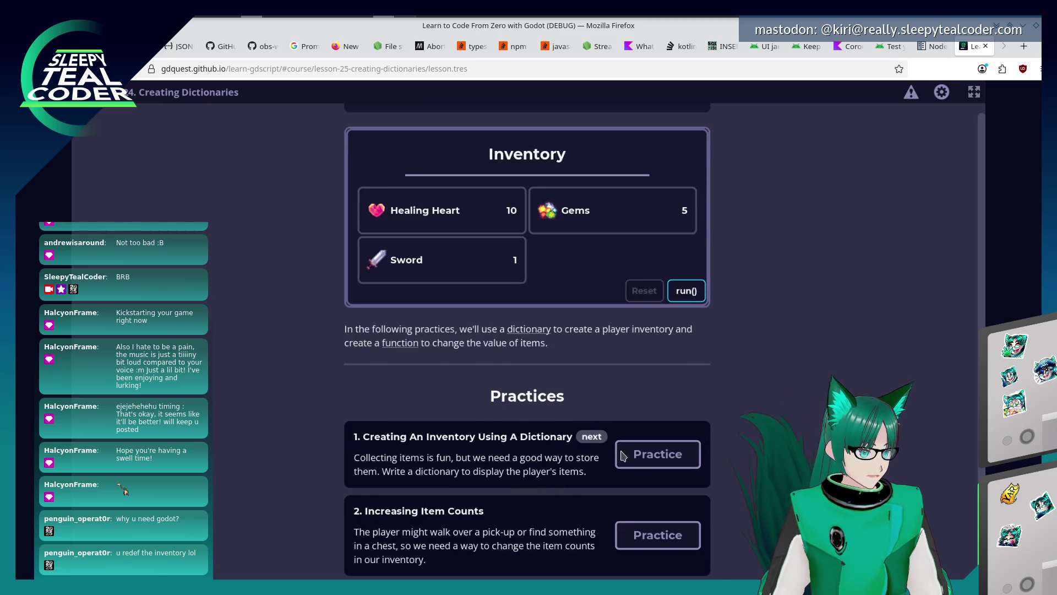
left_click(642, 462)
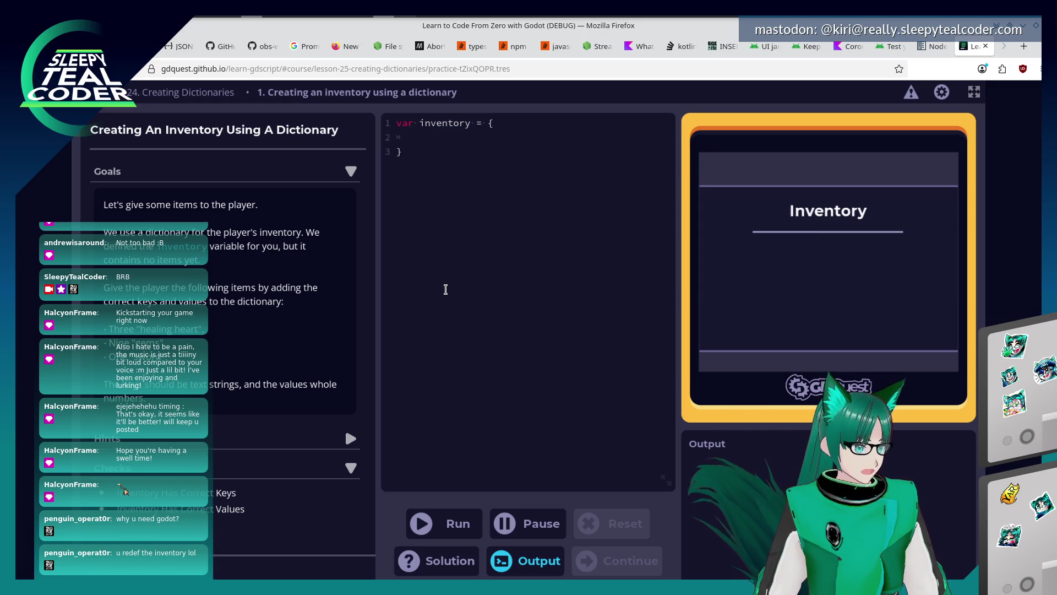
Step: Fill inventory with "healing heart": 3, "gems": 9, "sword": 1 and pass the check
left_click(468, 138)
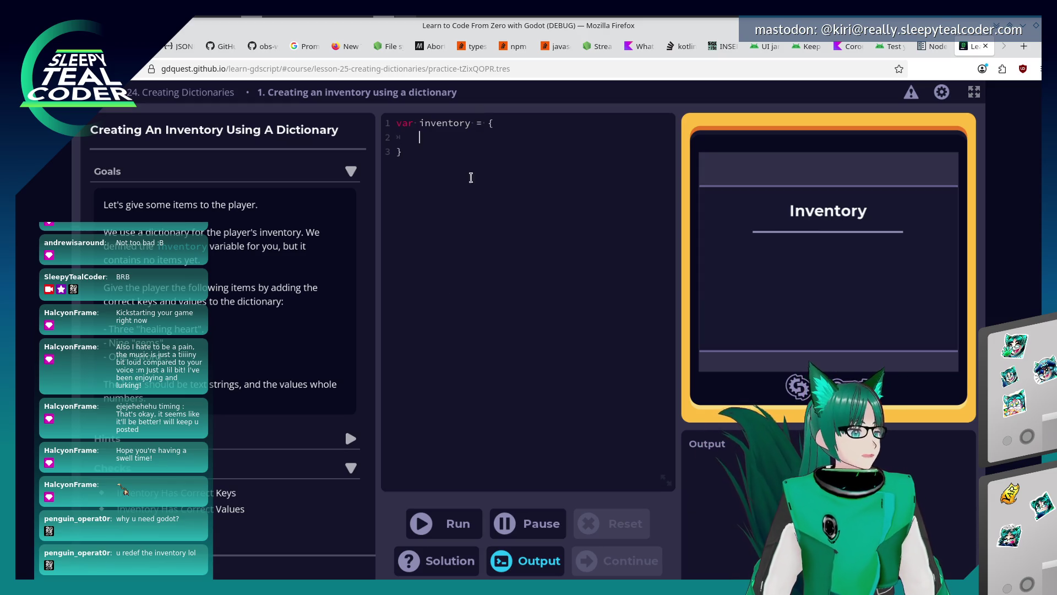
type("\"healingh")
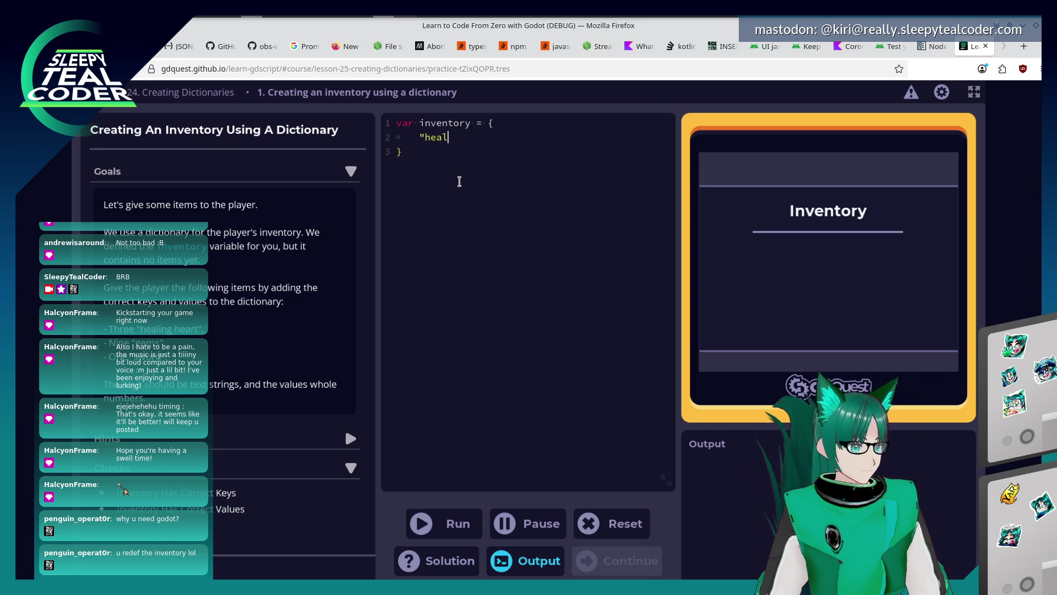
key("BackSpace")
type("heart")
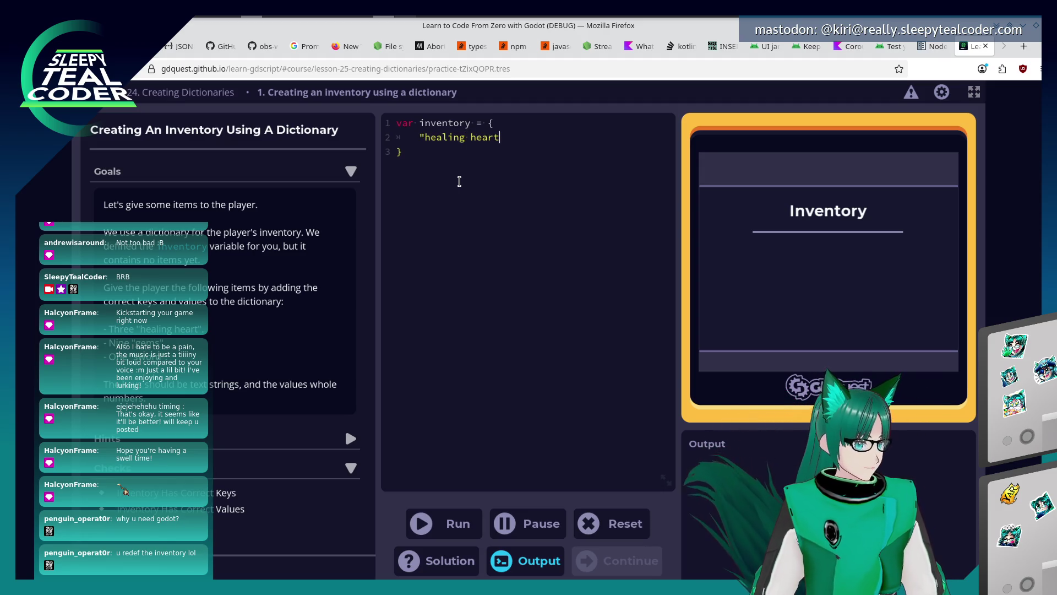
type("\": 3,")
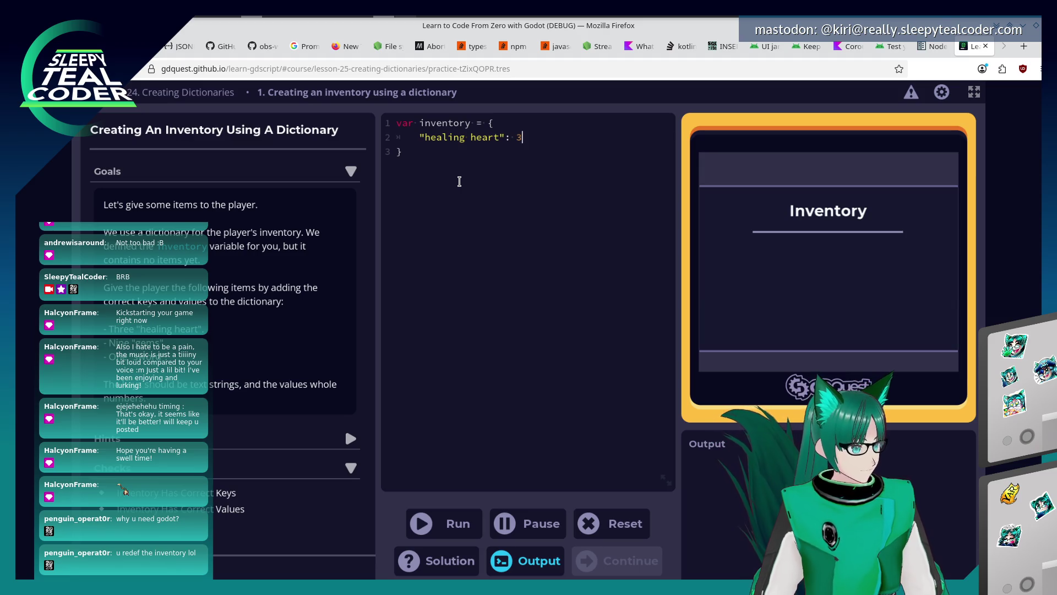
key("Return")
type("\"gems\": 9,")
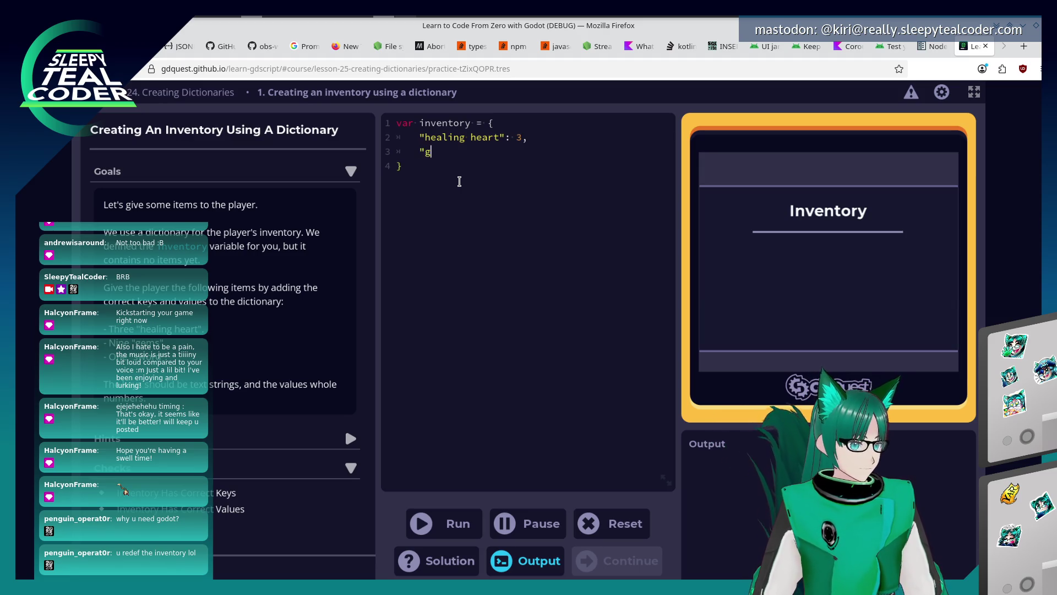
key("Return")
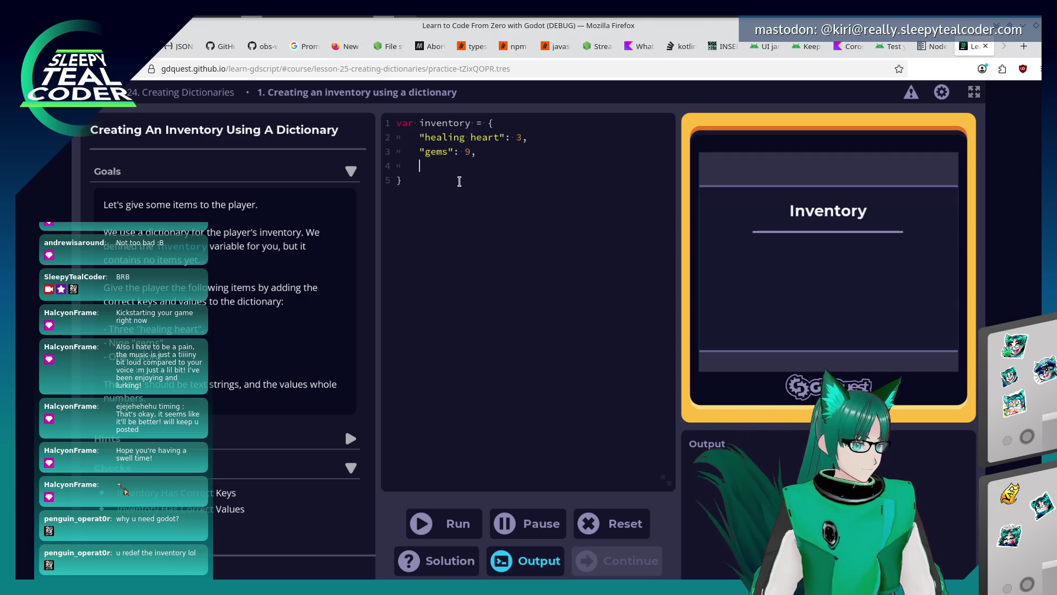
type("\"sw")
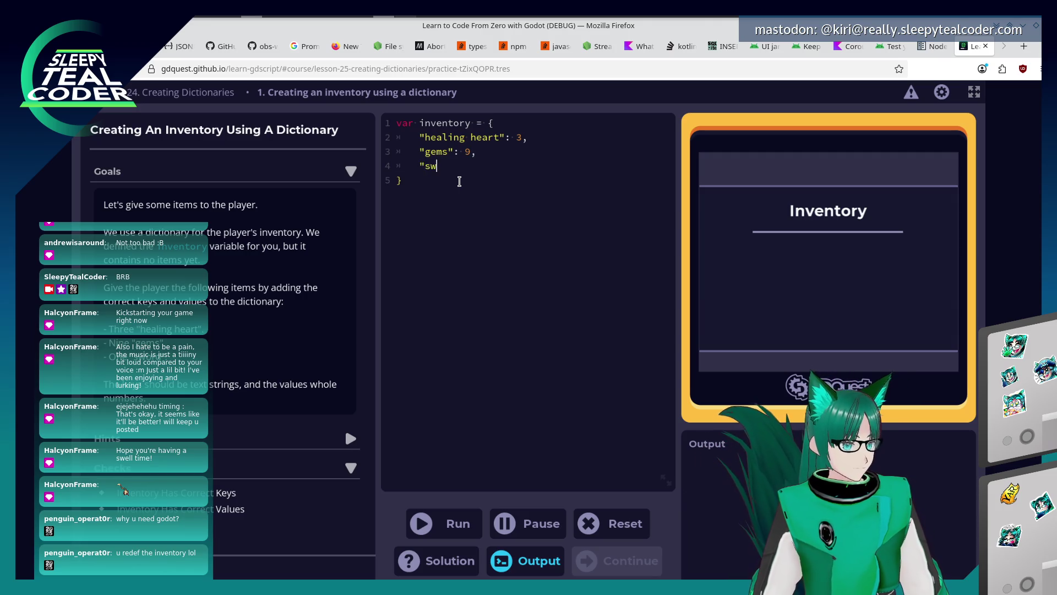
type("ord\": 1")
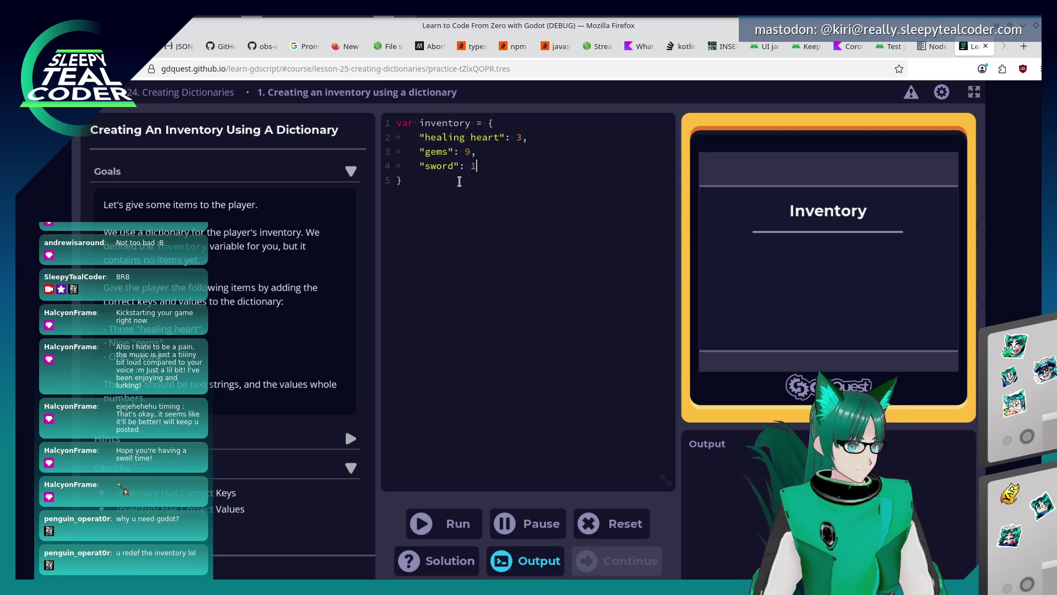
left_click(434, 524)
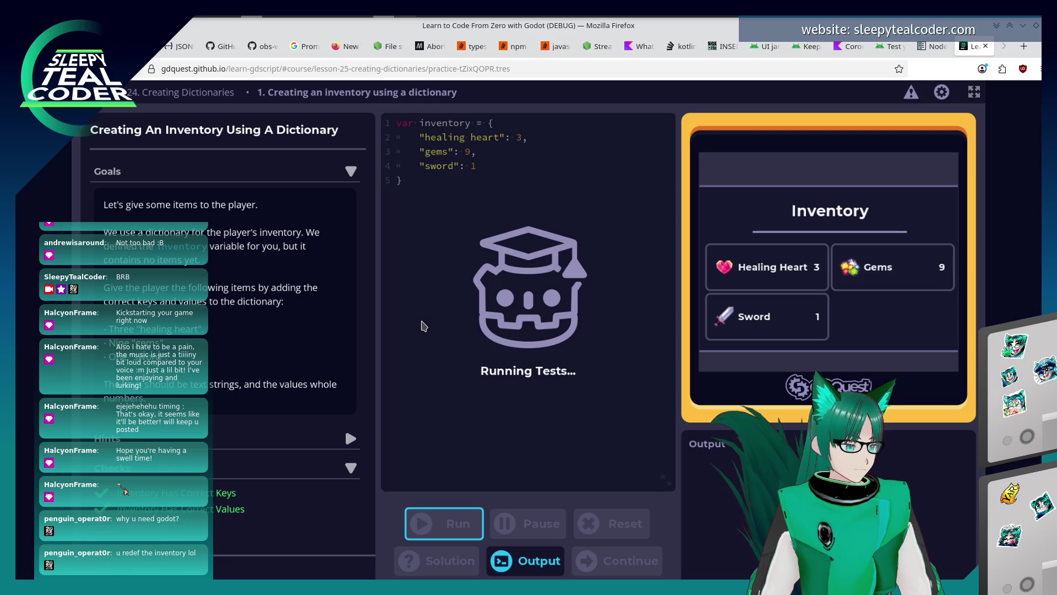
left_click(459, 409)
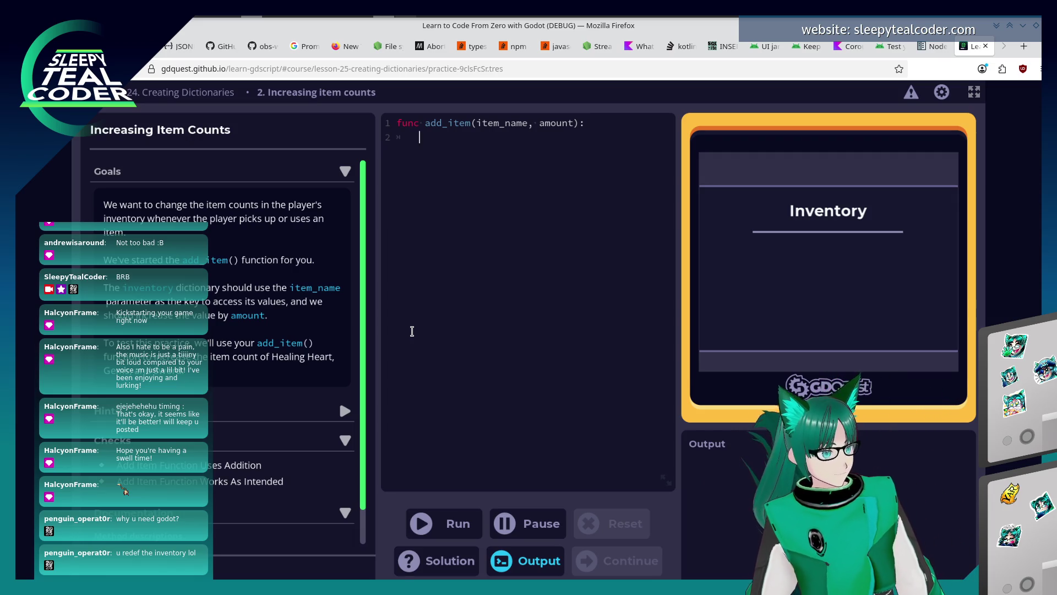
Step: Write inventory[item_name] += amount in add_item, pass the check, and continue
type("i")
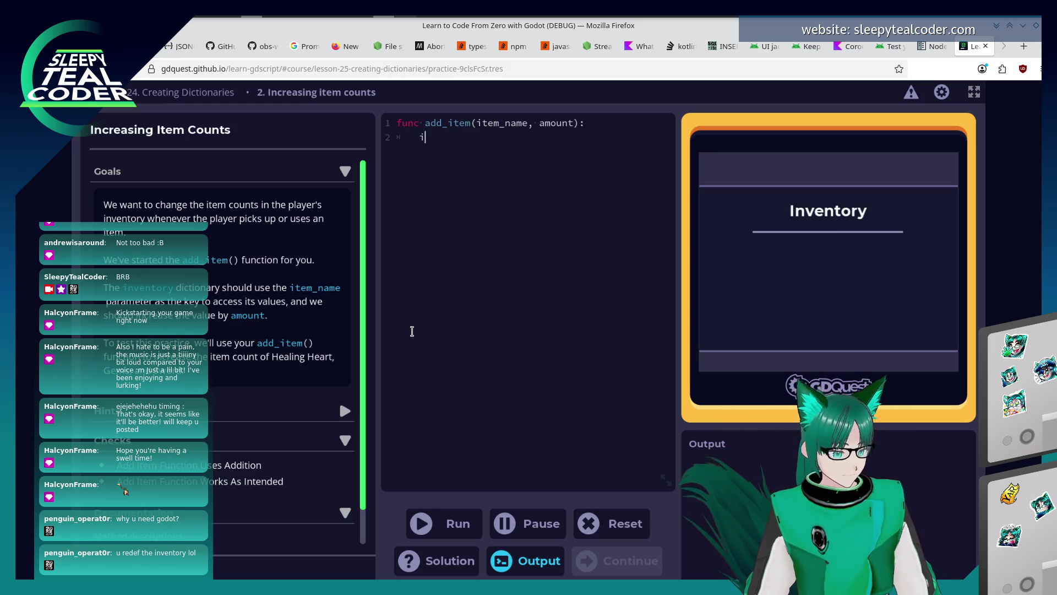
type("nventory[")
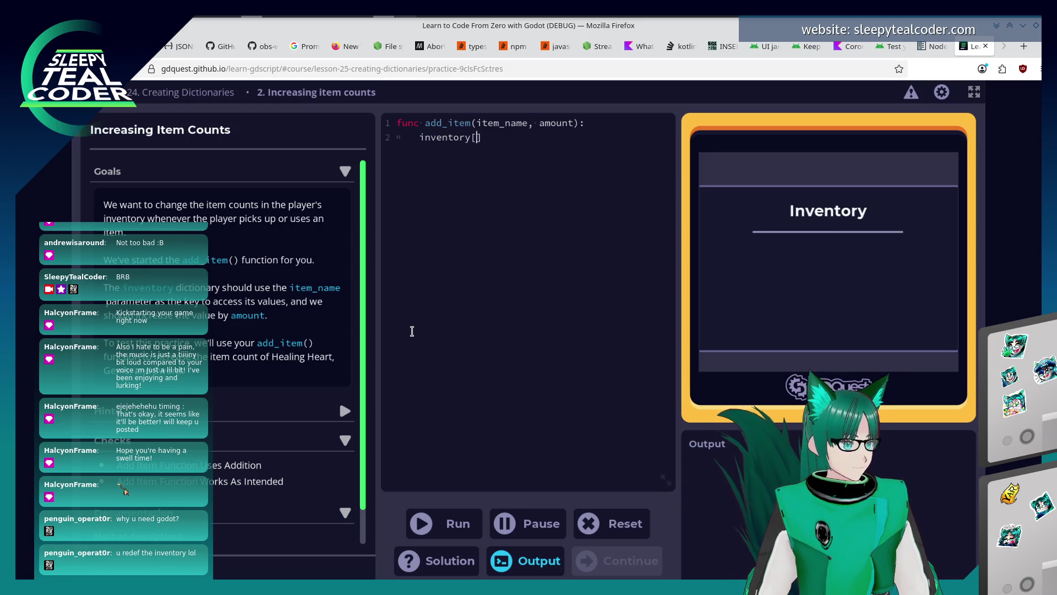
type("item_name] +")
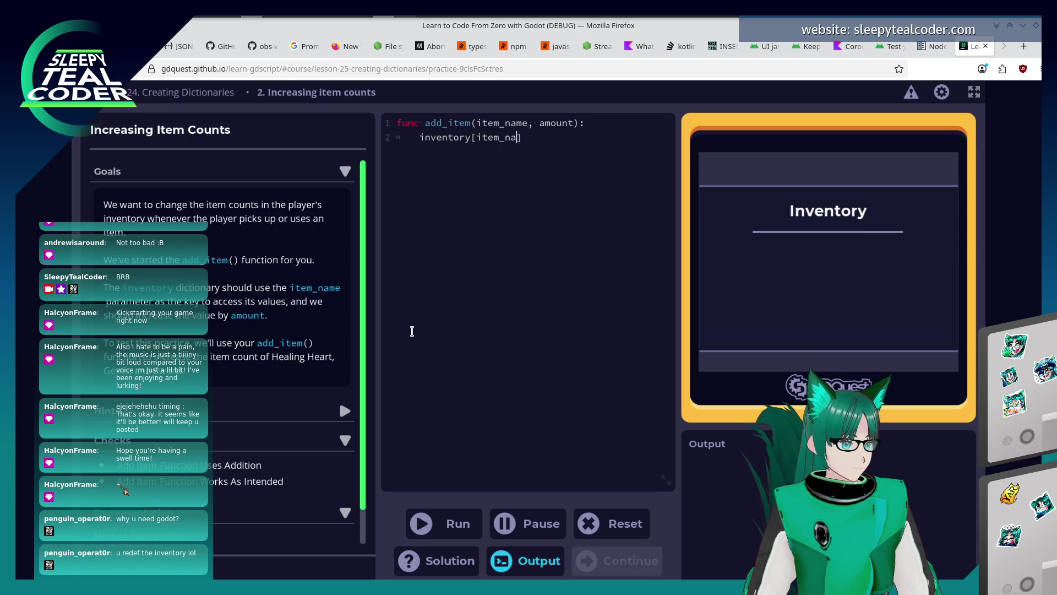
type("= amount")
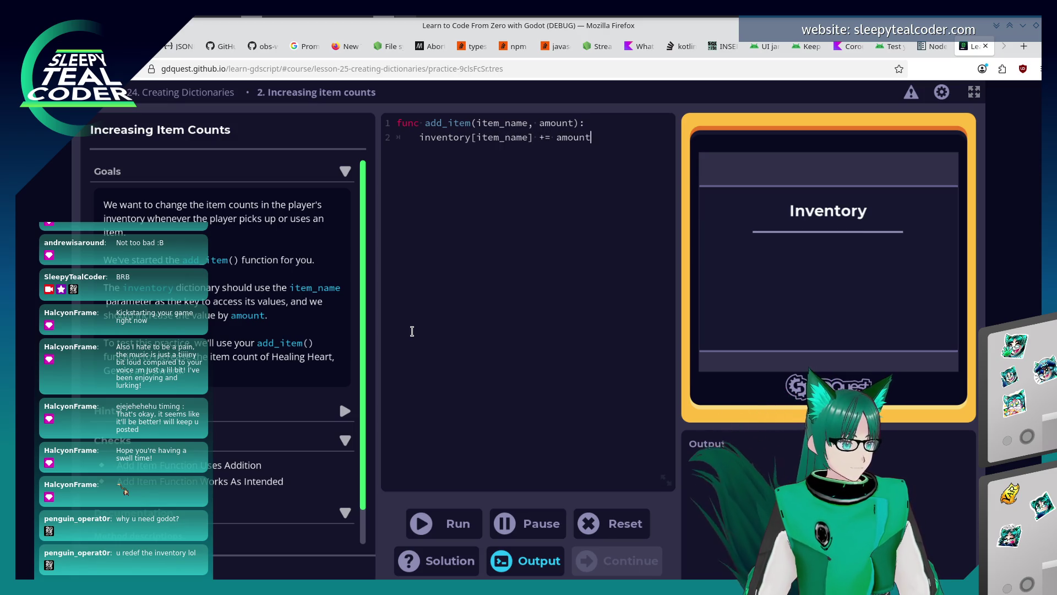
left_click(444, 521)
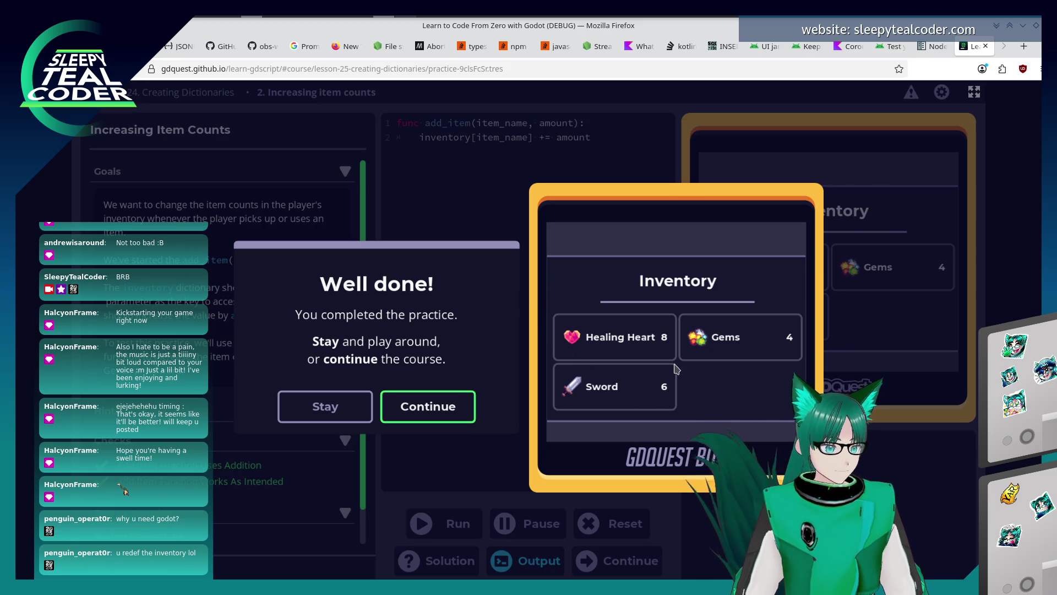
left_click(457, 410)
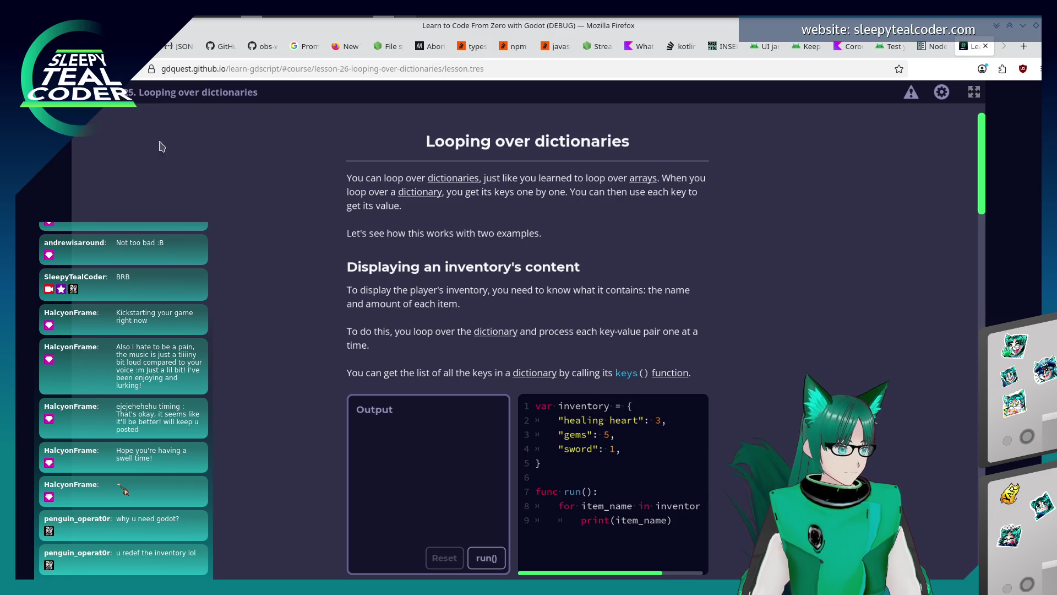
Step: After viewing the course index, run the loop example printing healing heart: 3, gems: 5, sword: 1
left_click(166, 92)
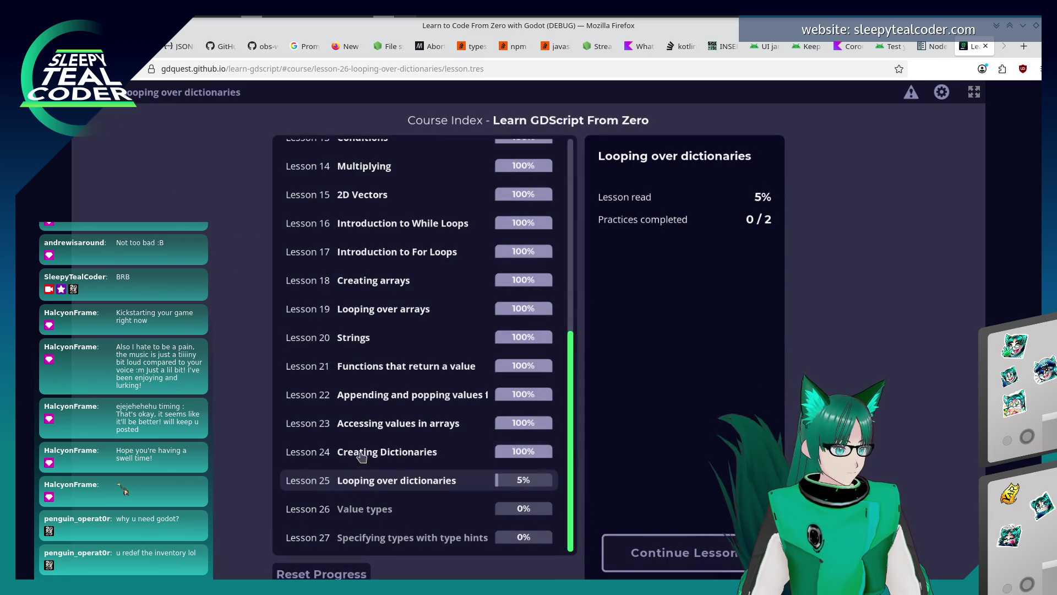
key("Escape")
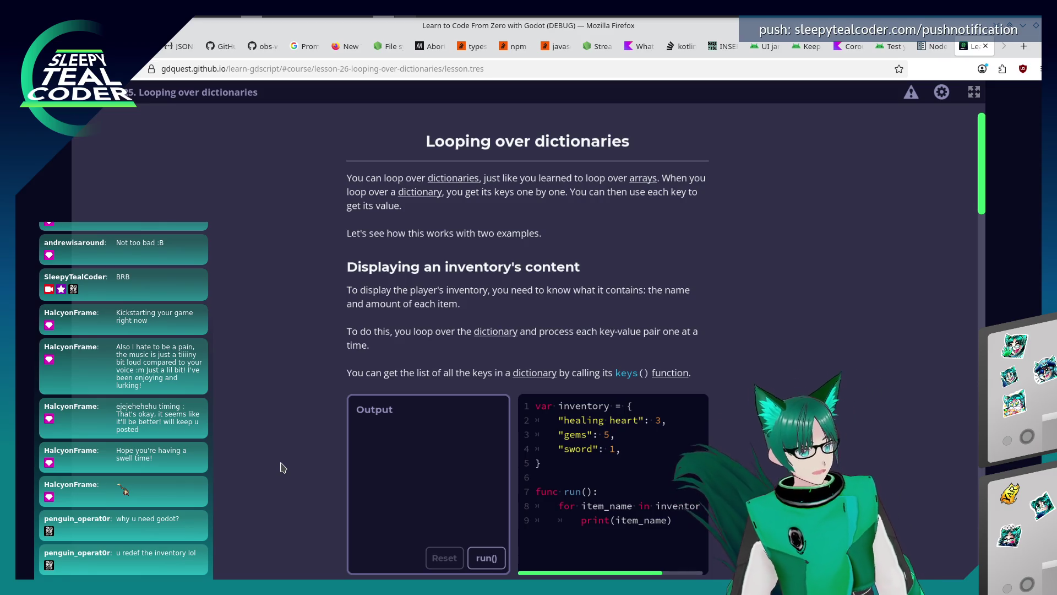
scroll(271, 458, "down", 2)
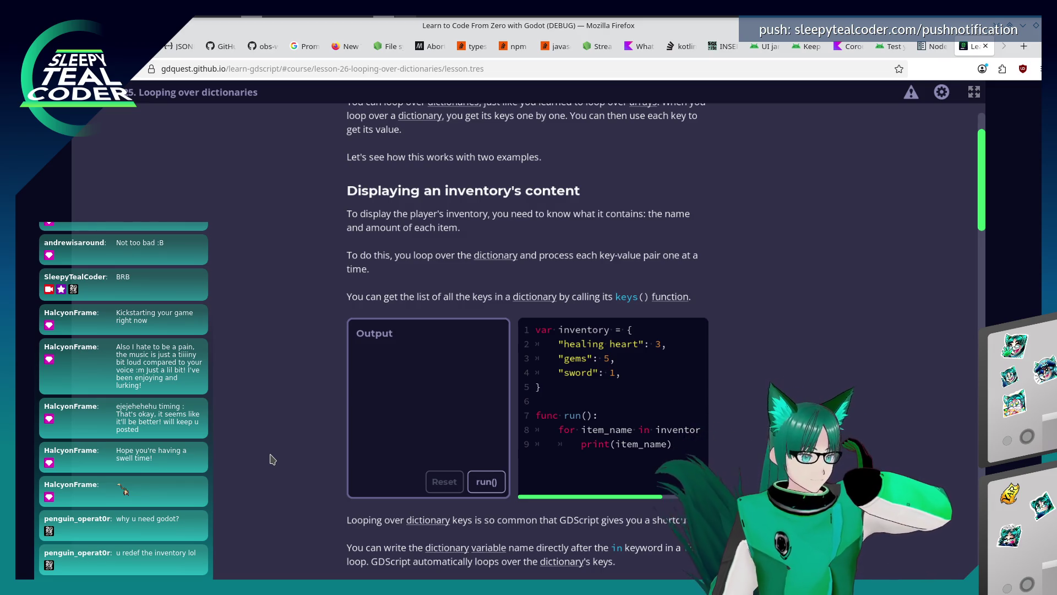
scroll(297, 447, "down", 2)
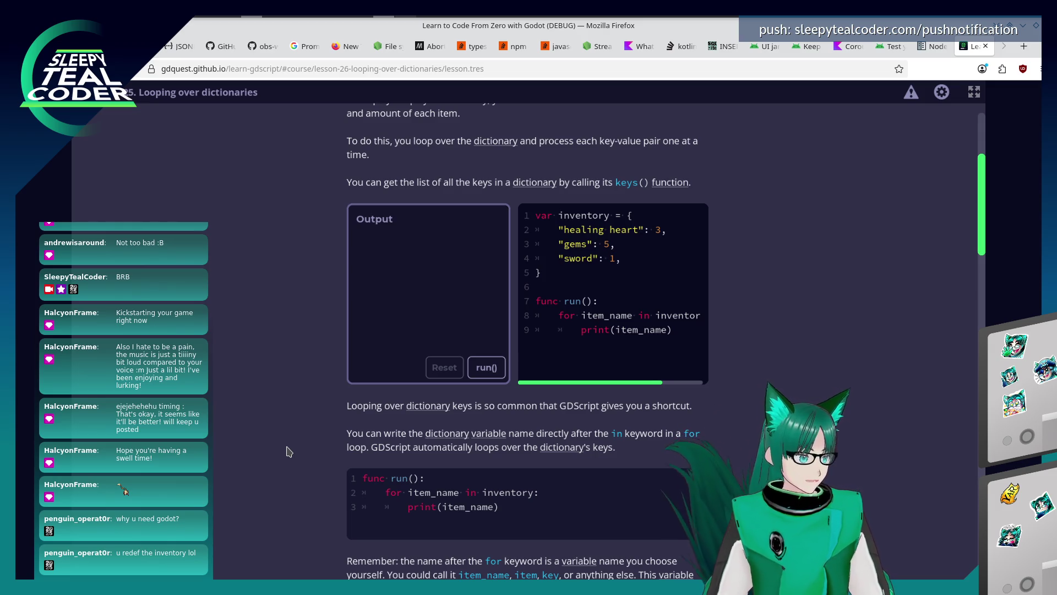
scroll(298, 429, "down", 1)
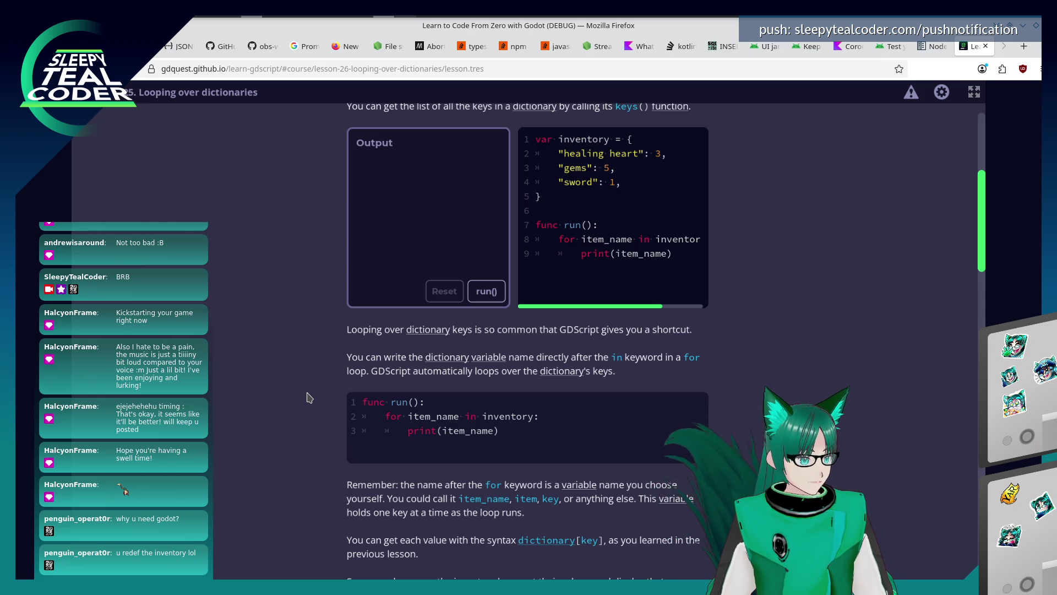
scroll(294, 391, "down", 3)
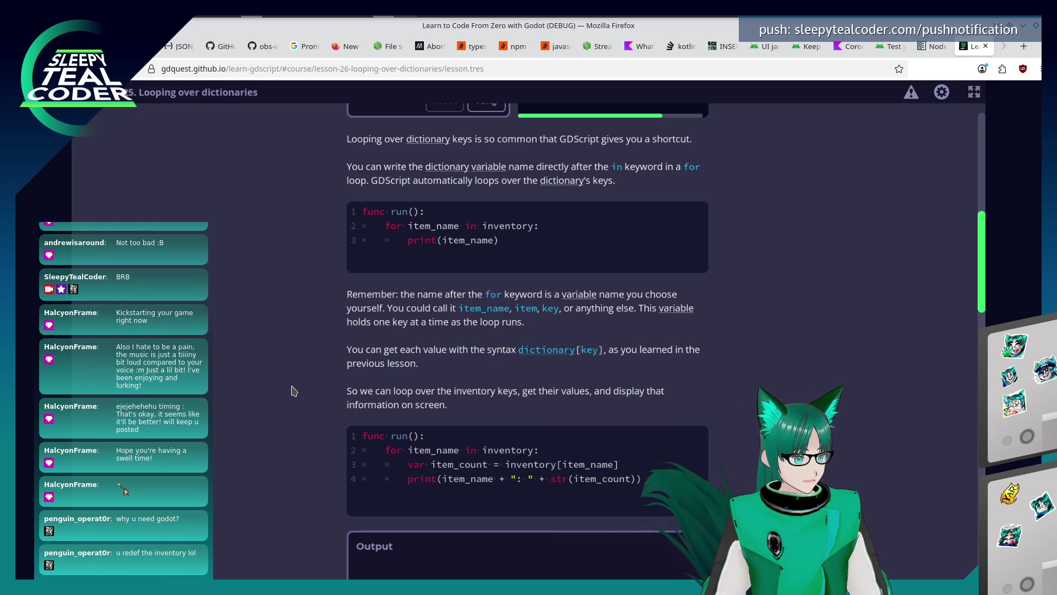
scroll(287, 389, "down", 3)
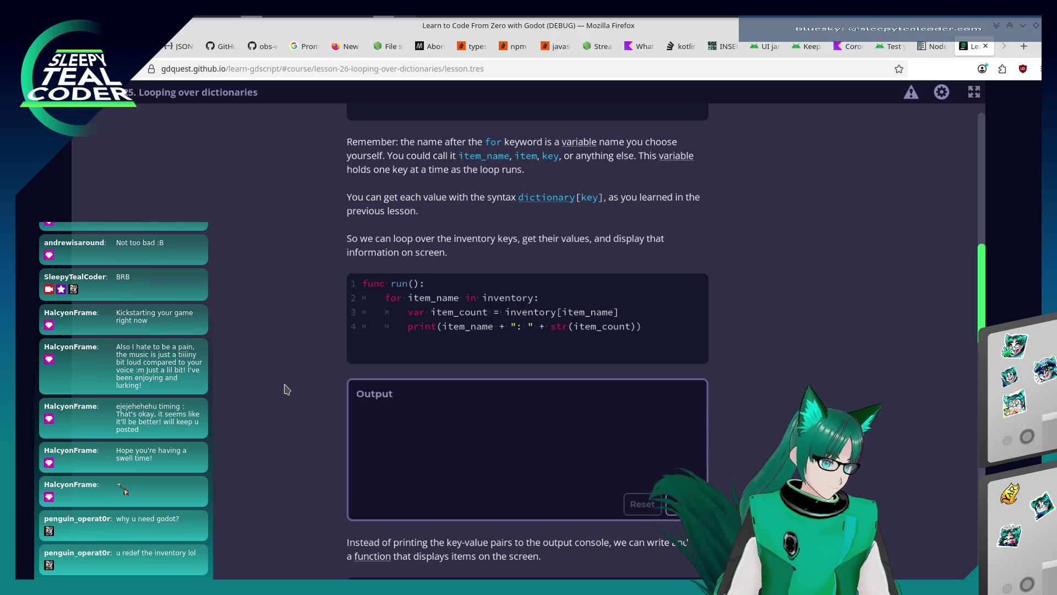
scroll(545, 342, "down", 2)
left_click(685, 428)
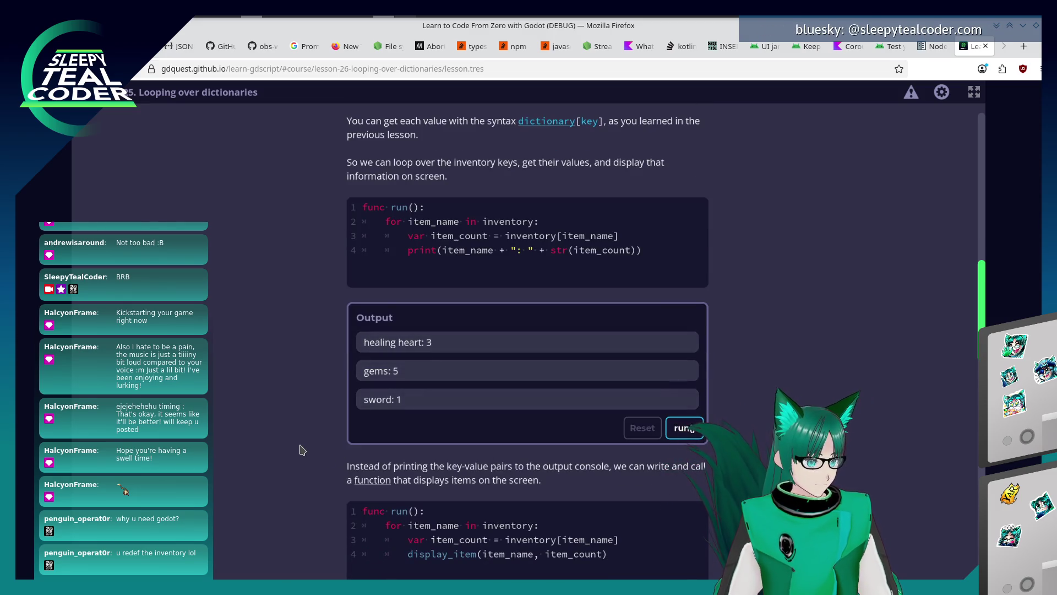
scroll(302, 449, "down", 2)
scroll(292, 451, "down", 2)
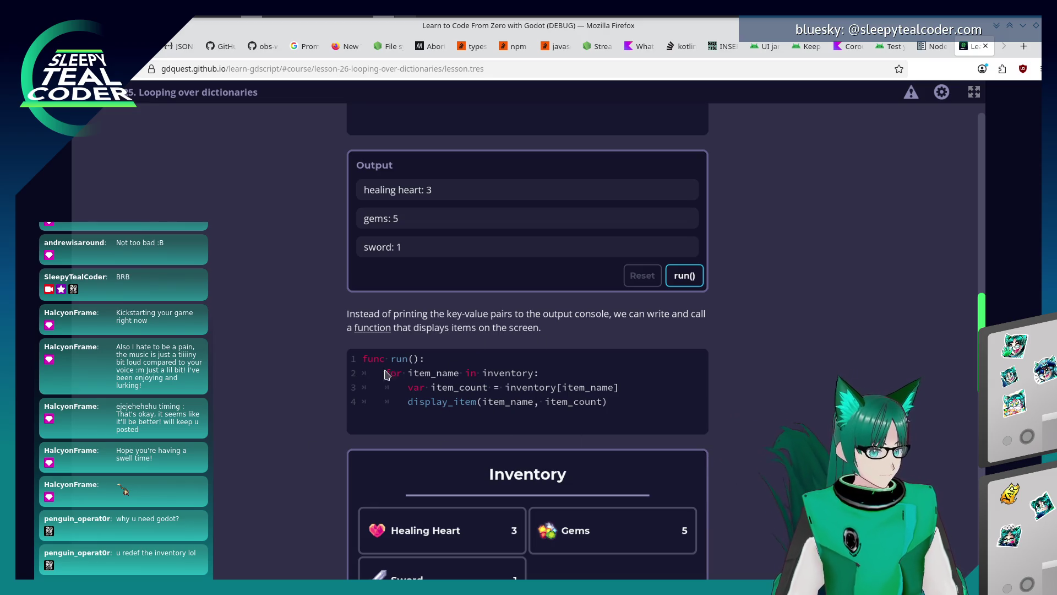
scroll(385, 402, "down", 3)
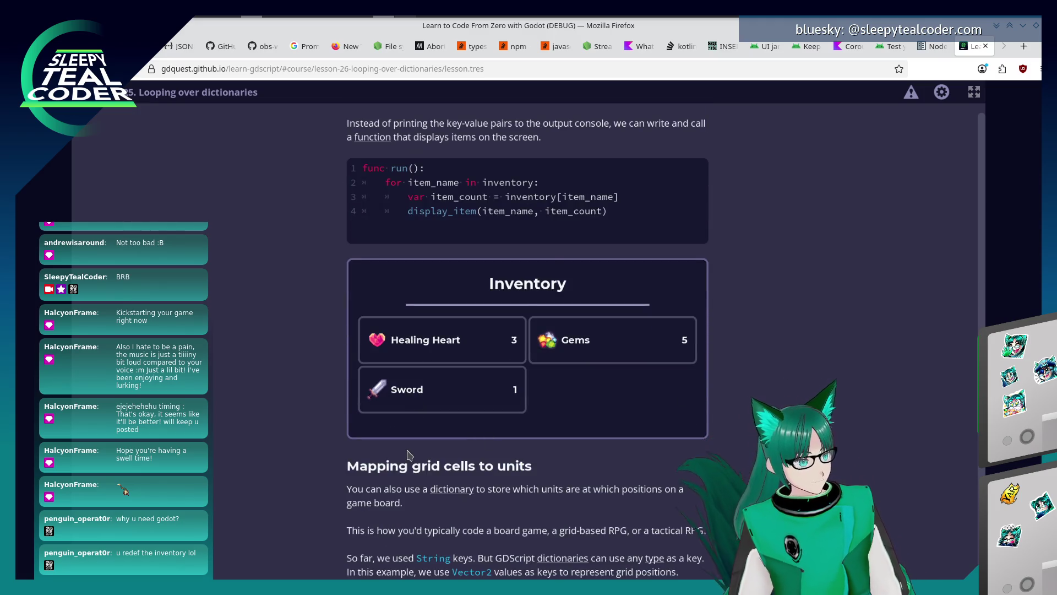
Step: Scroll to Practices and start 1. Displaying The Inventory
scroll(408, 455, "down", 3)
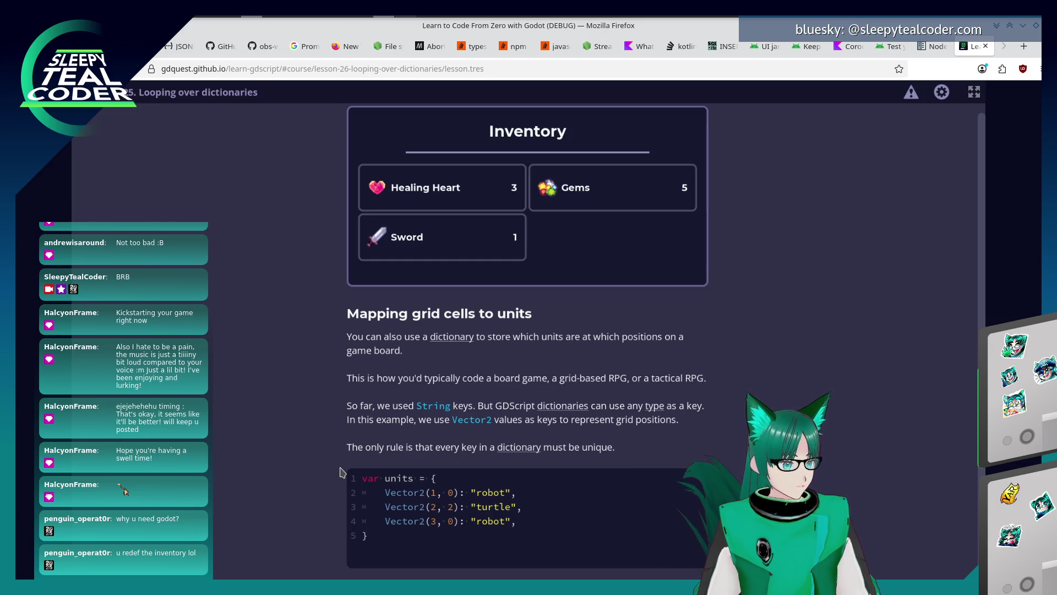
scroll(341, 467, "down", 2)
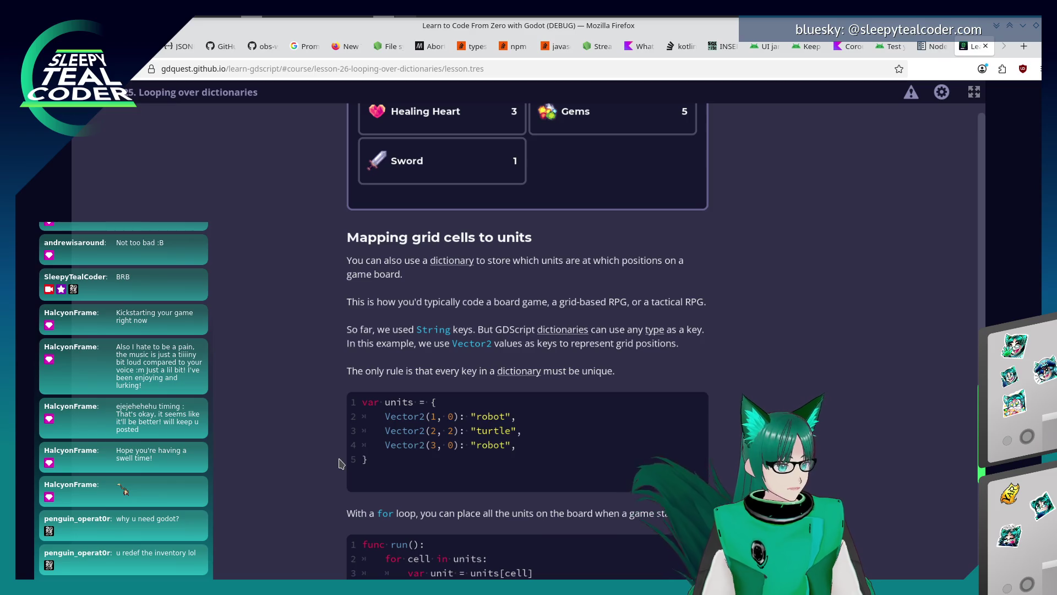
scroll(340, 463, "down", 3)
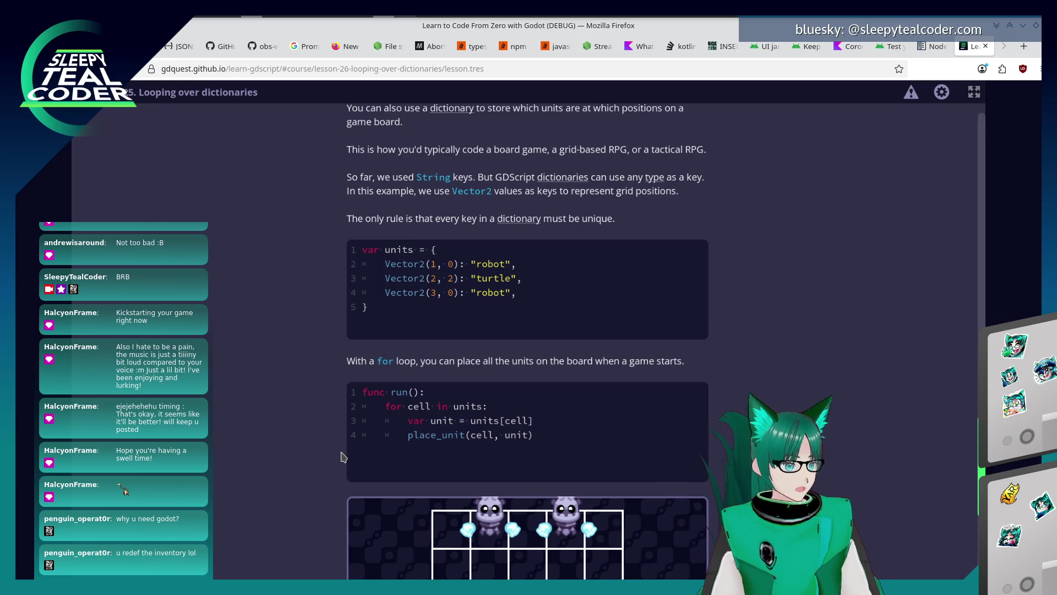
scroll(341, 457, "down", 3)
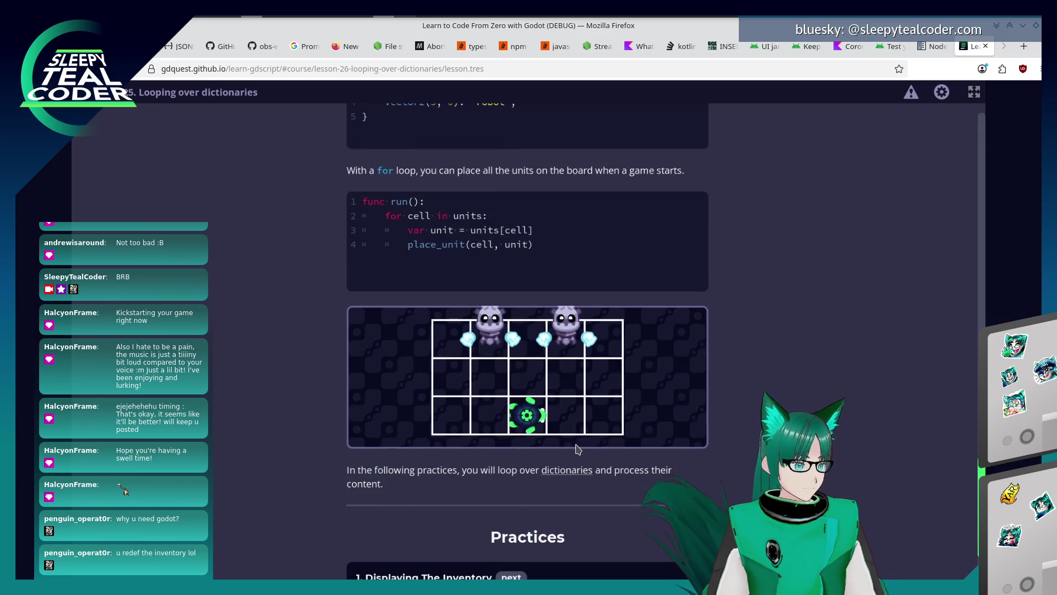
scroll(349, 472, "down", 1)
scroll(379, 420, "down", 1)
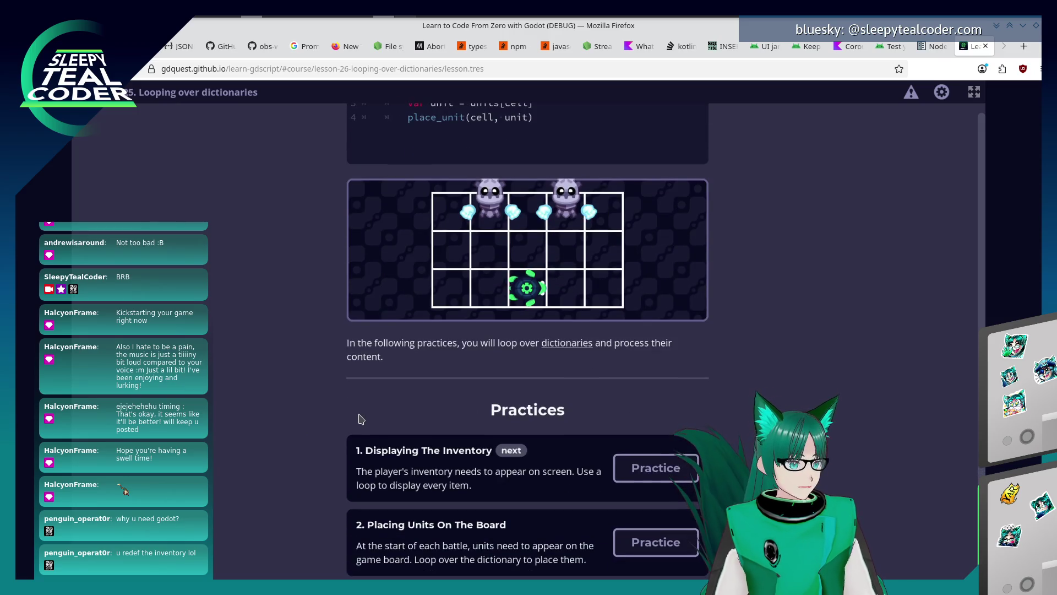
left_click(651, 475)
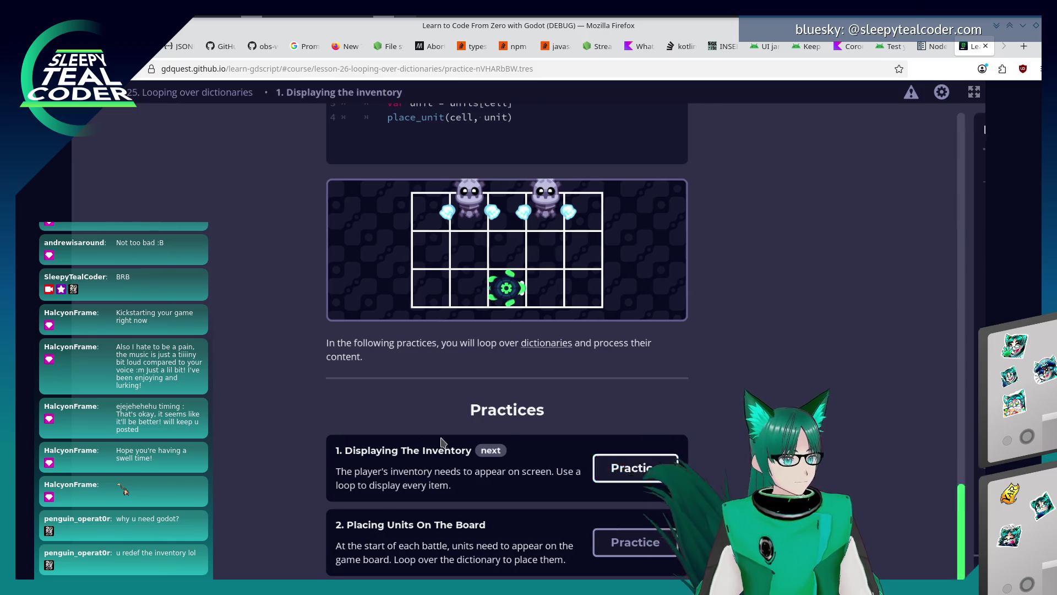
Step: Under run(), write "for item in inventory:" with an indented display_item( call
left_click(442, 436)
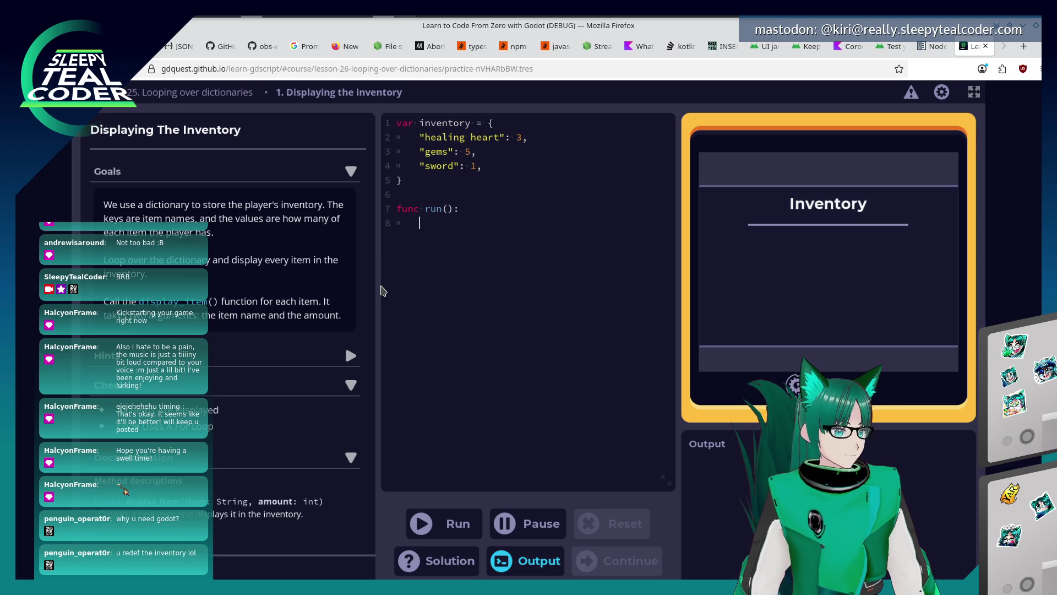
type("for item in ")
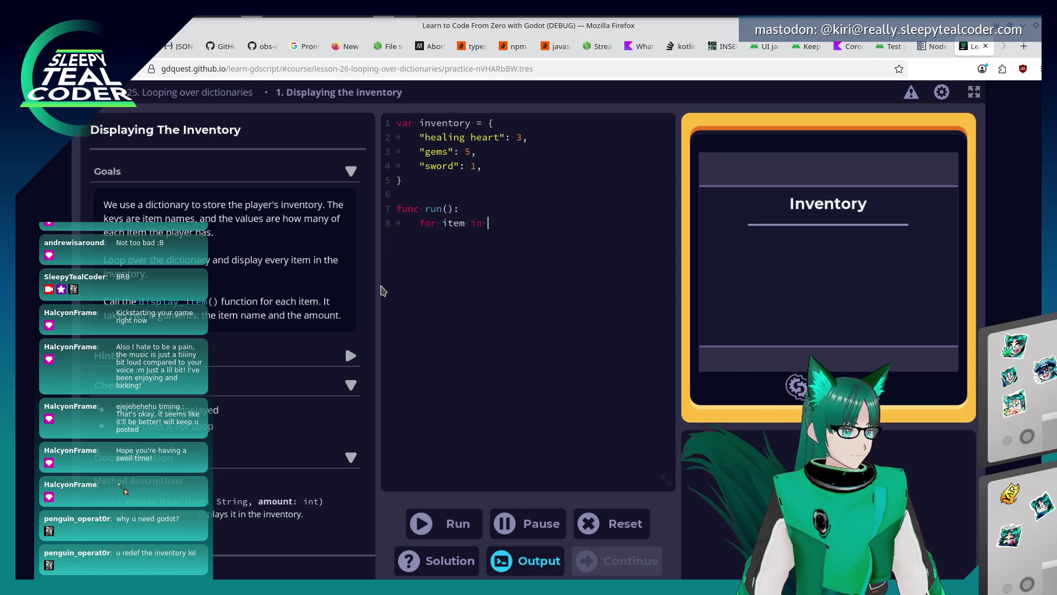
type("inventory:")
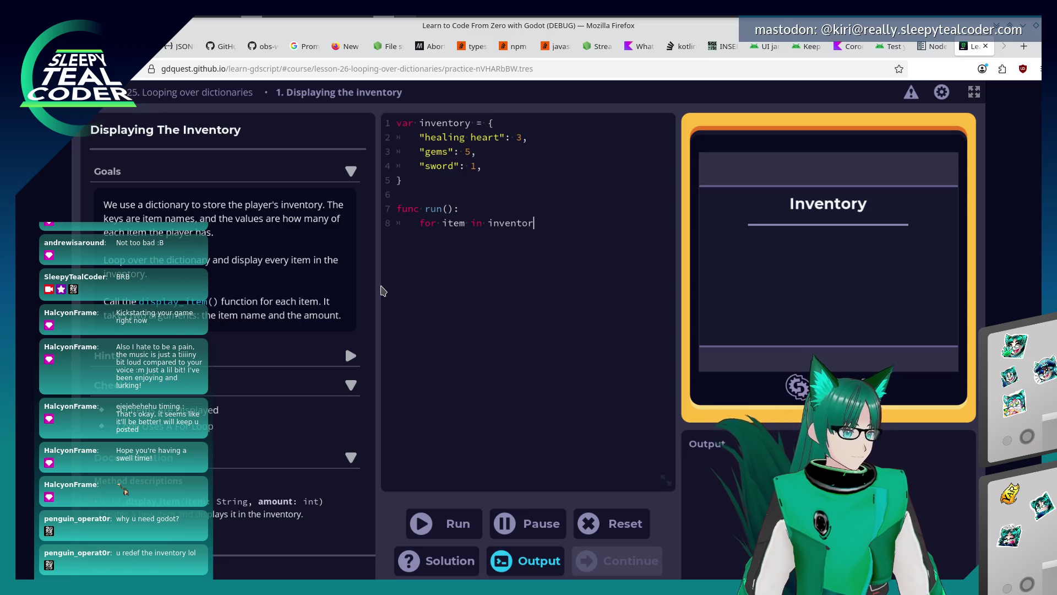
key("Return")
key("Tab")
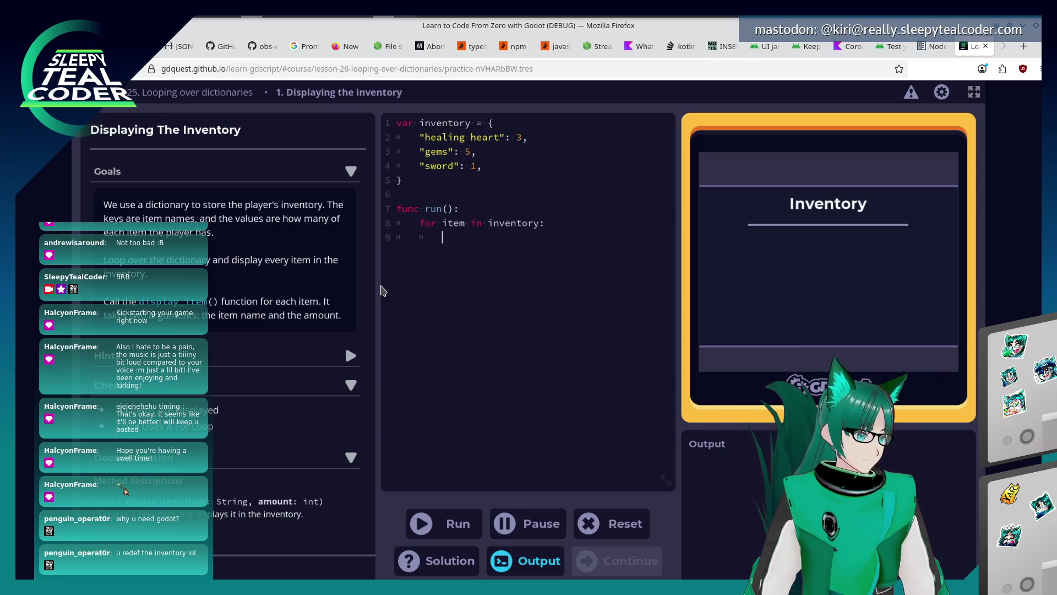
type("display")
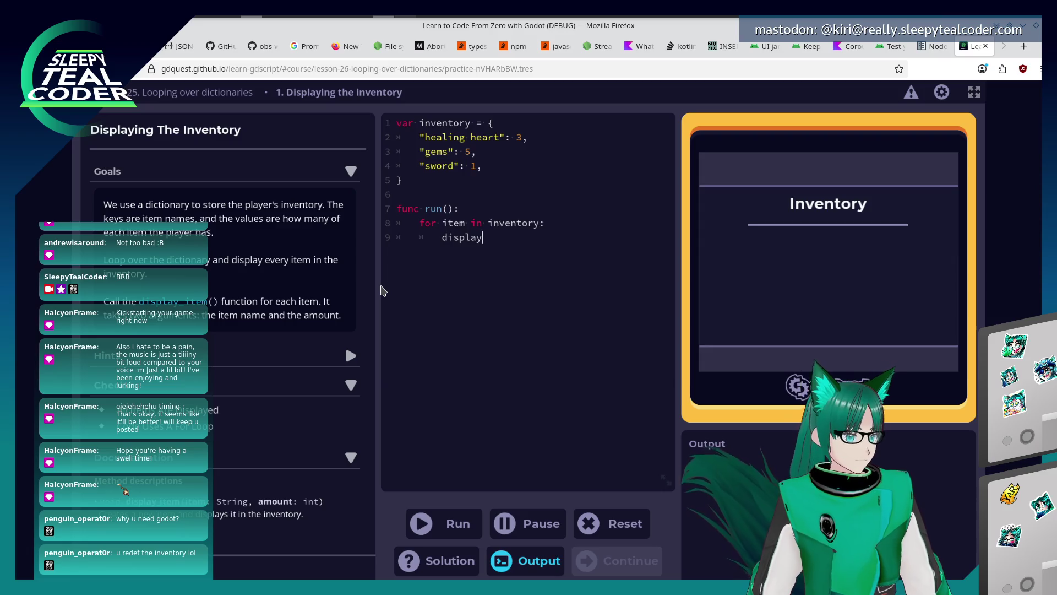
type("_item(")
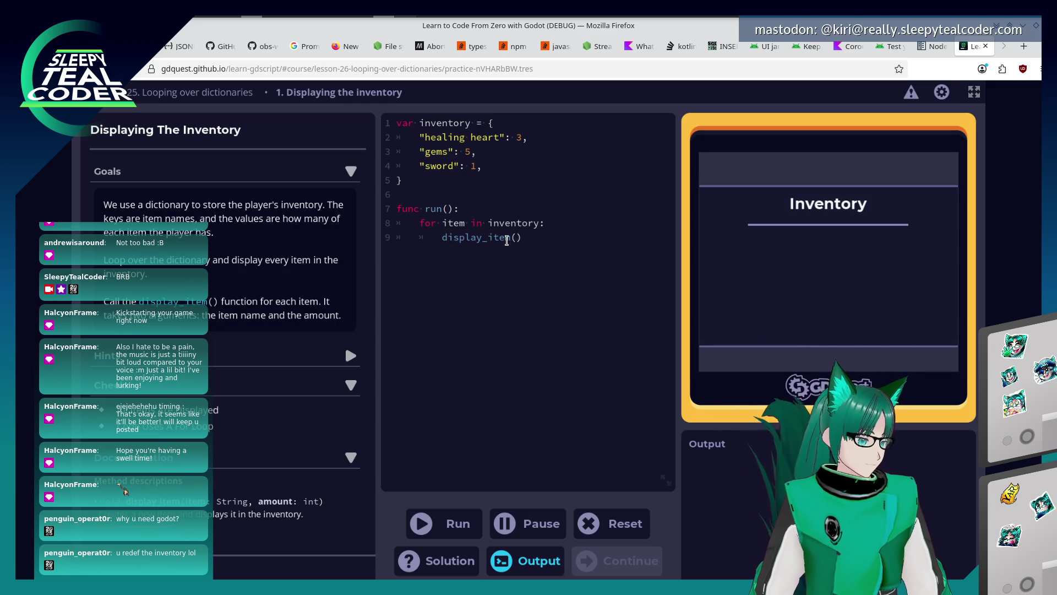
left_click(266, 359)
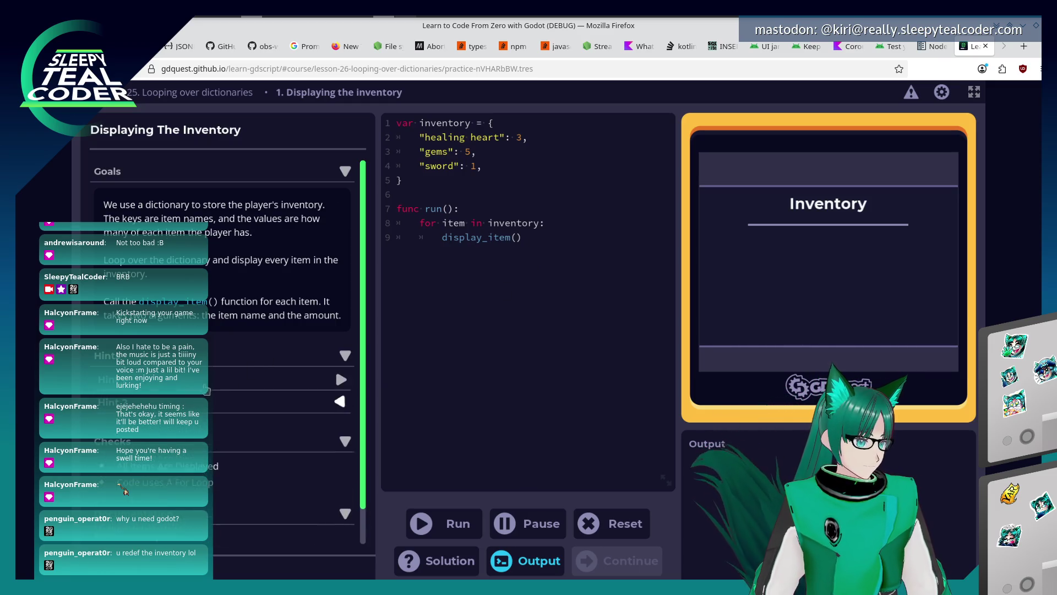
Step: Read the first hint for the Displaying The Inventory practice
left_click(207, 384)
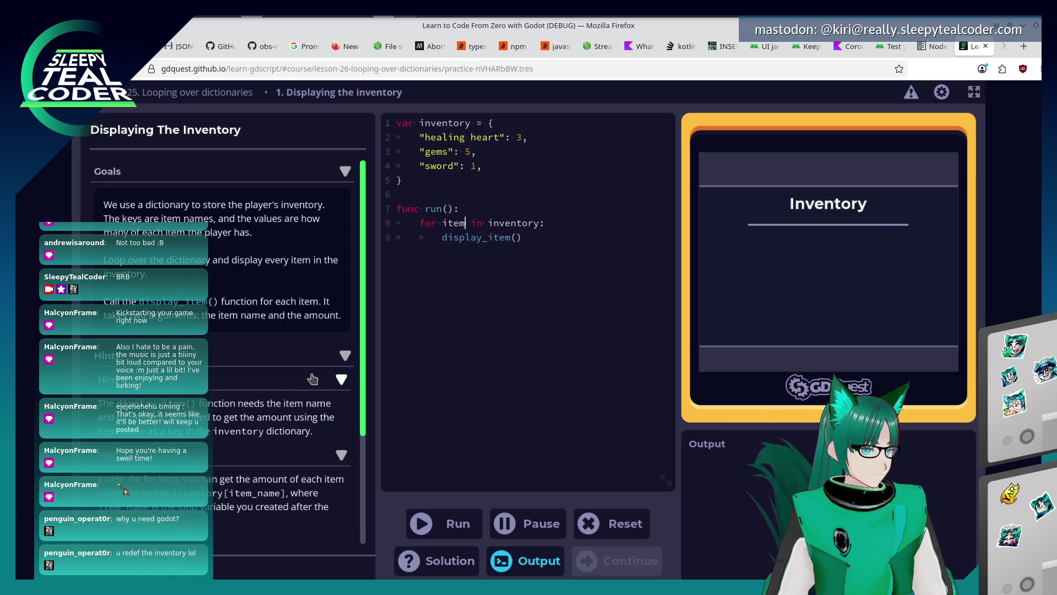
scroll(307, 290, "down", 1)
scroll(310, 292, "down", 2)
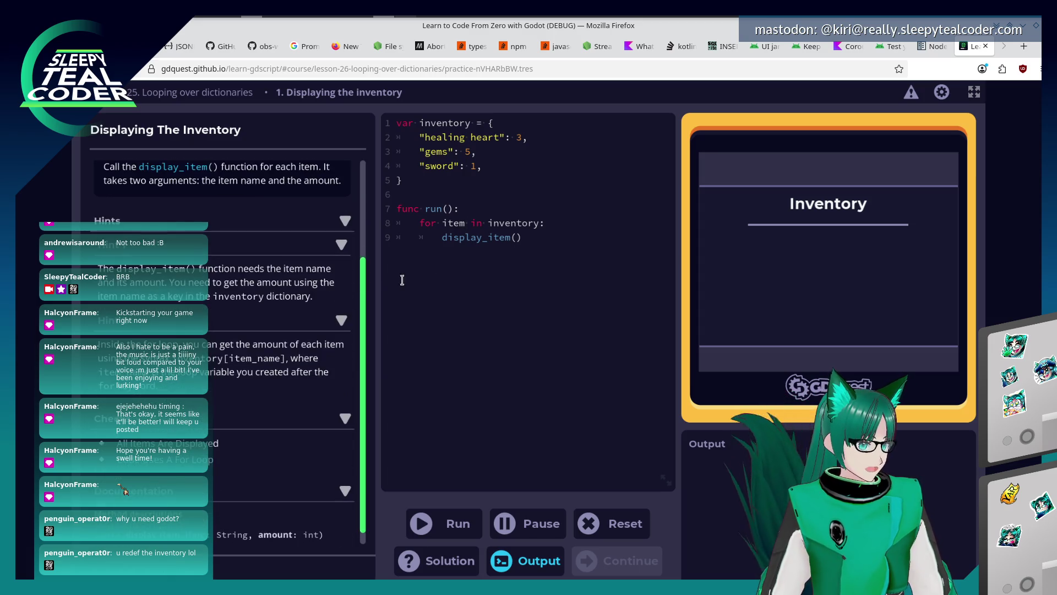
Step: Complete the call as display_item(item, inventory[item]) and pass the check
left_click(515, 237)
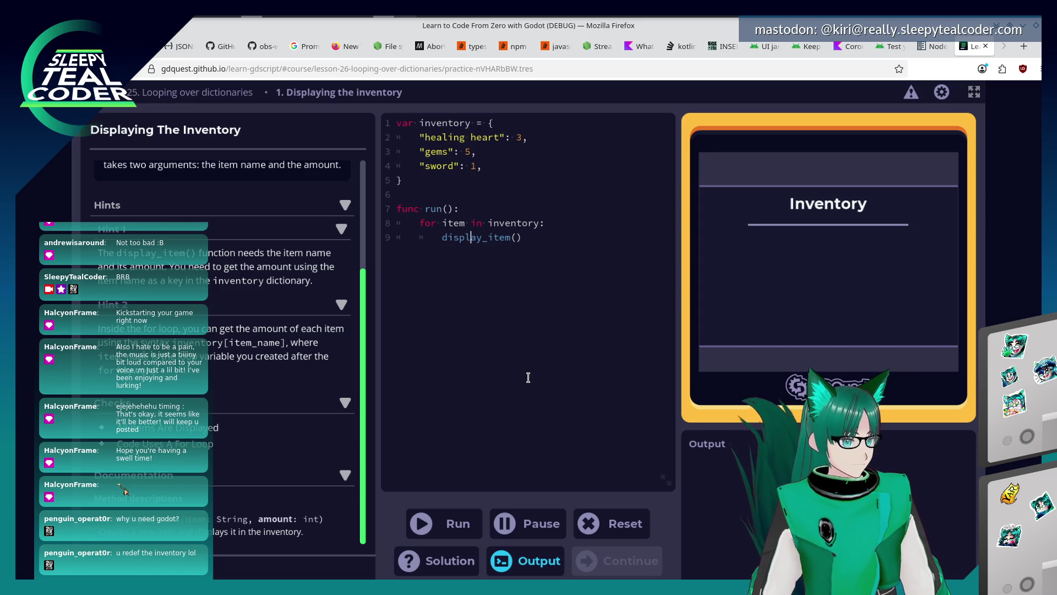
key("End")
key("Left")
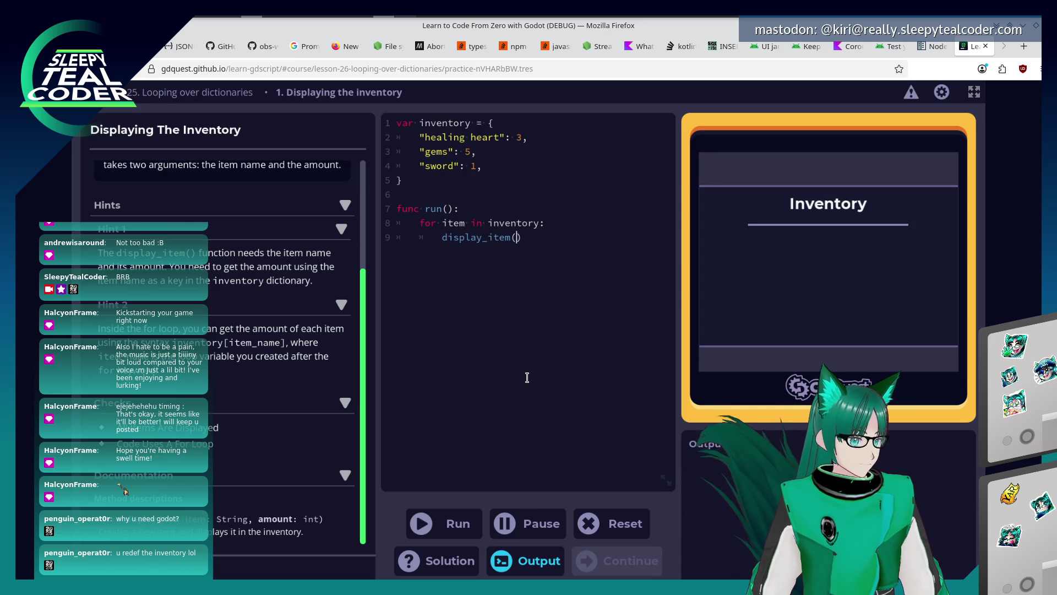
type("item, ")
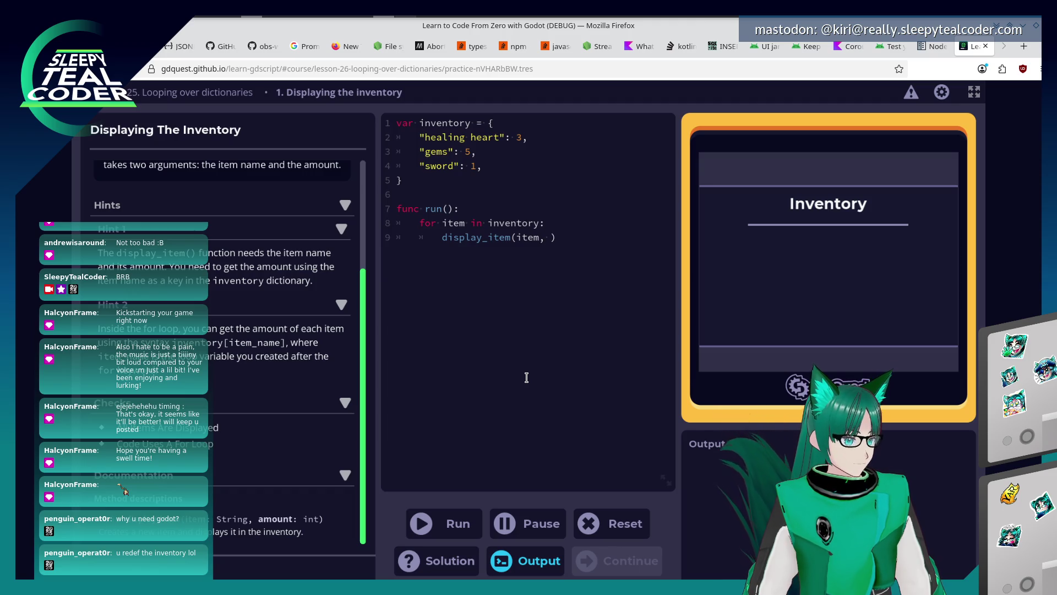
type("inventory[i")
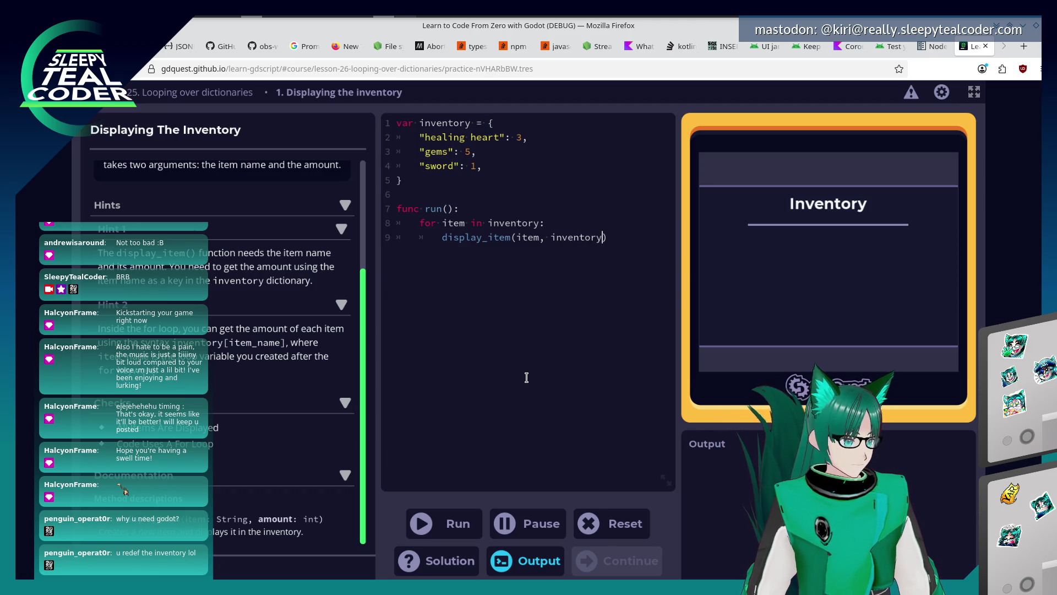
type("tem")
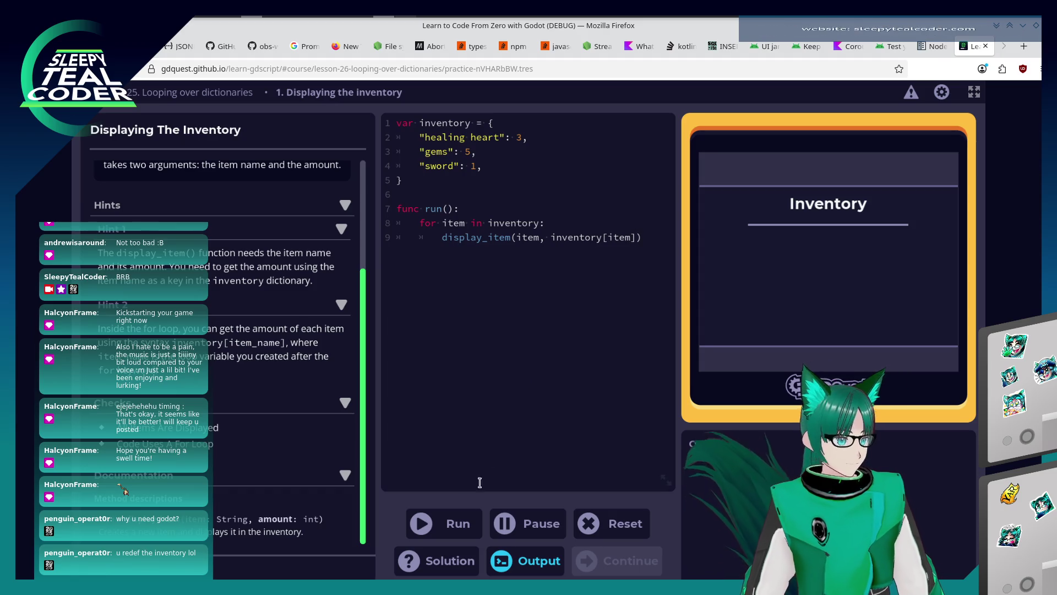
left_click(458, 522)
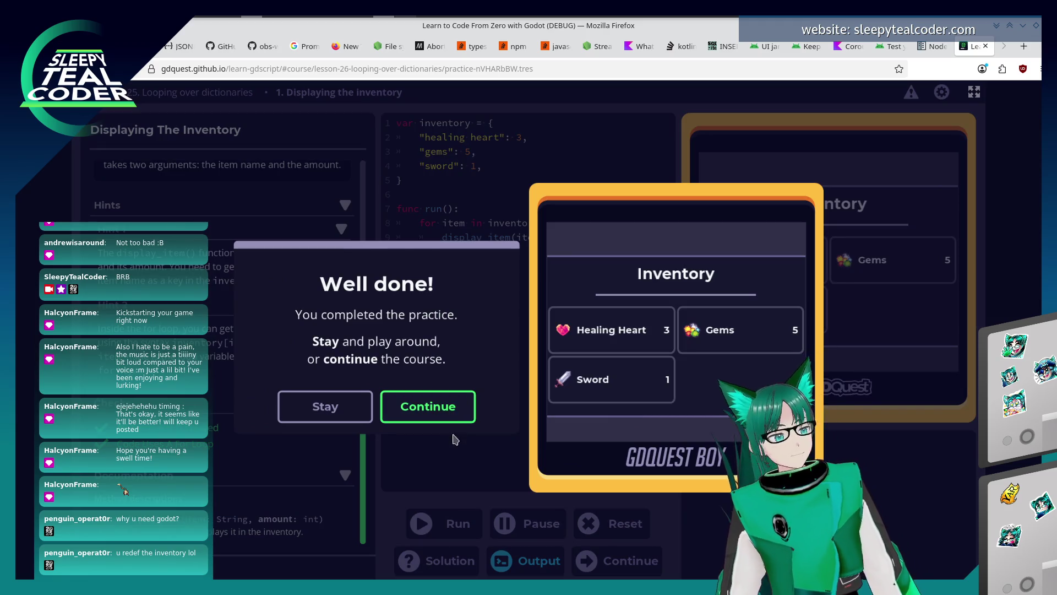
left_click(449, 407)
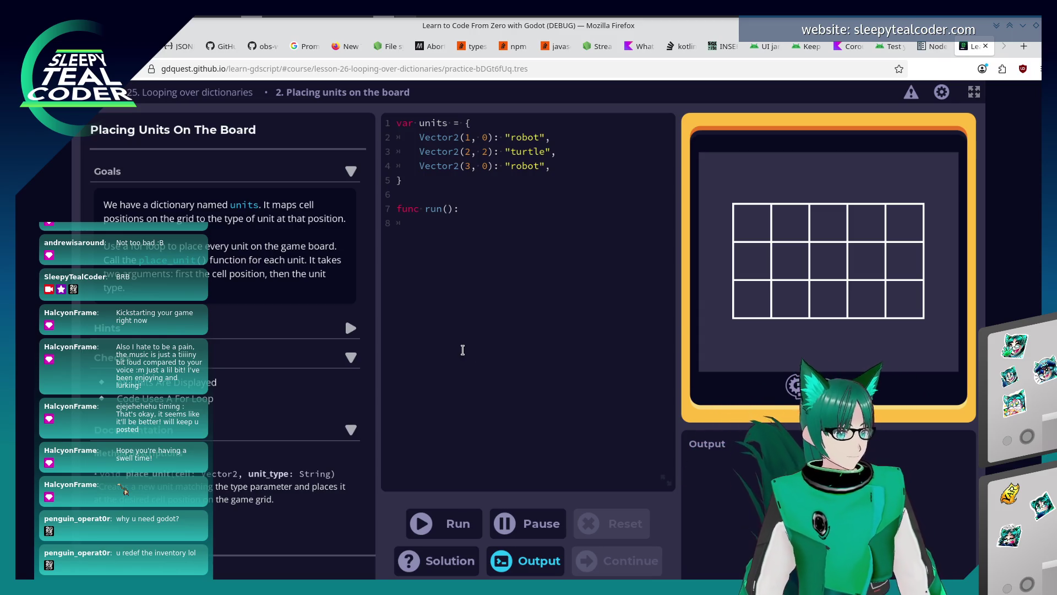
Step: Loop "for unit in units:" calling place_unit(unit, units[unit]), pass the check, and continue
type("for unit in units:")
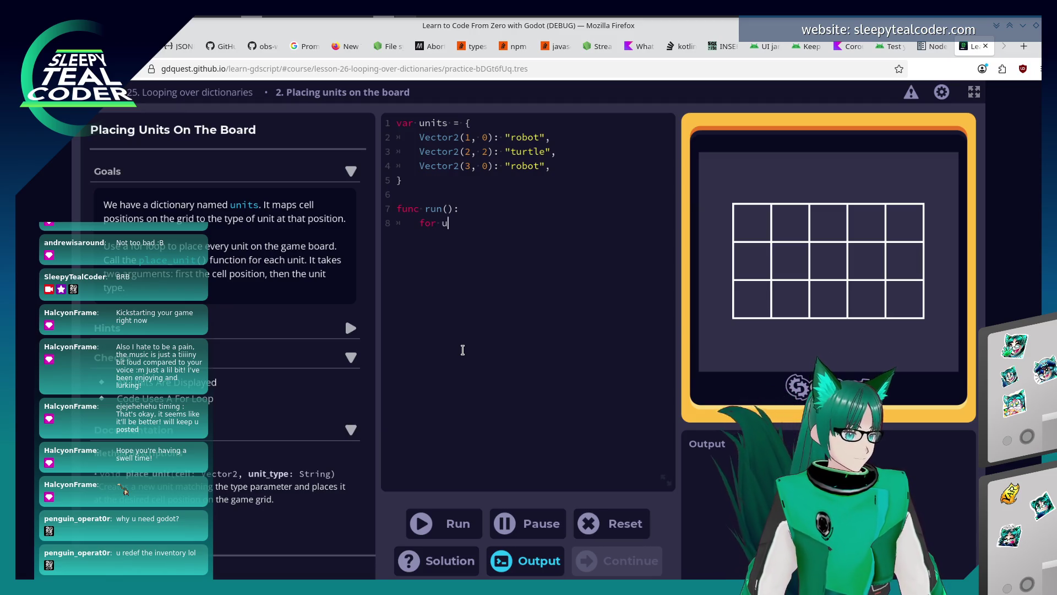
key("Return")
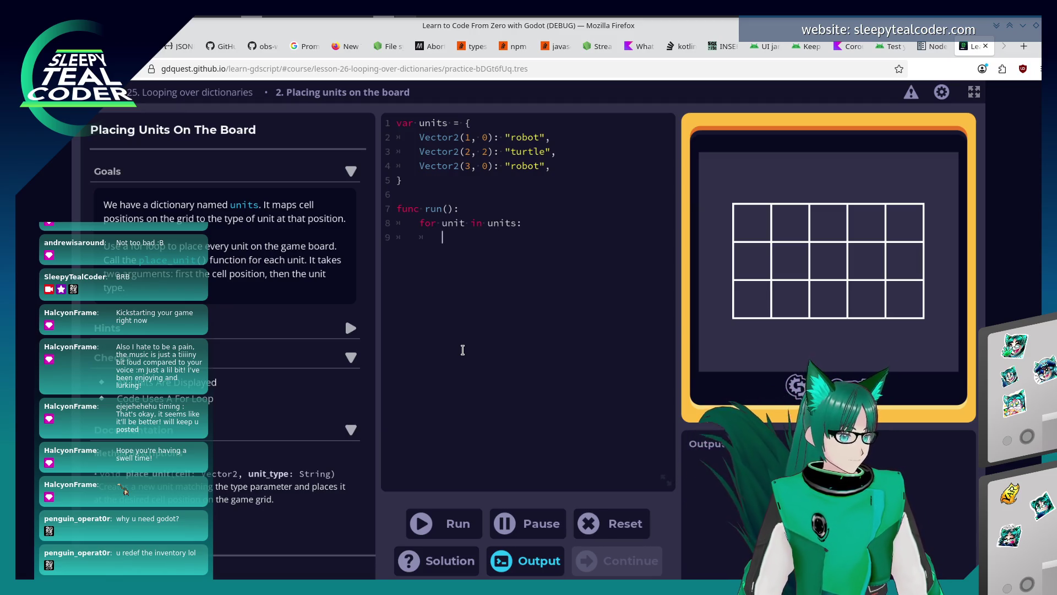
type("place_unit(")
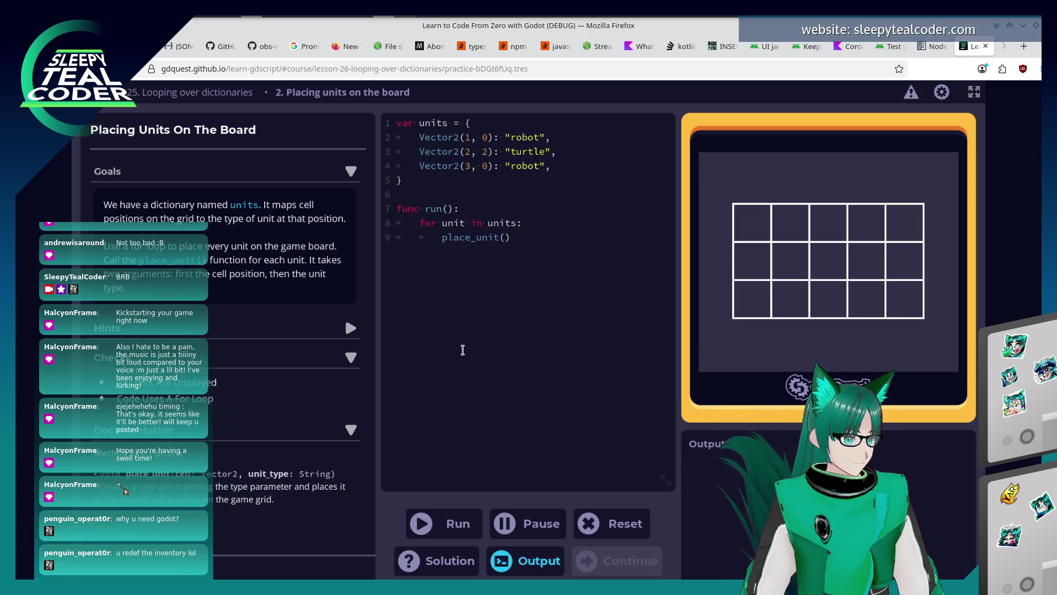
type("unit, un")
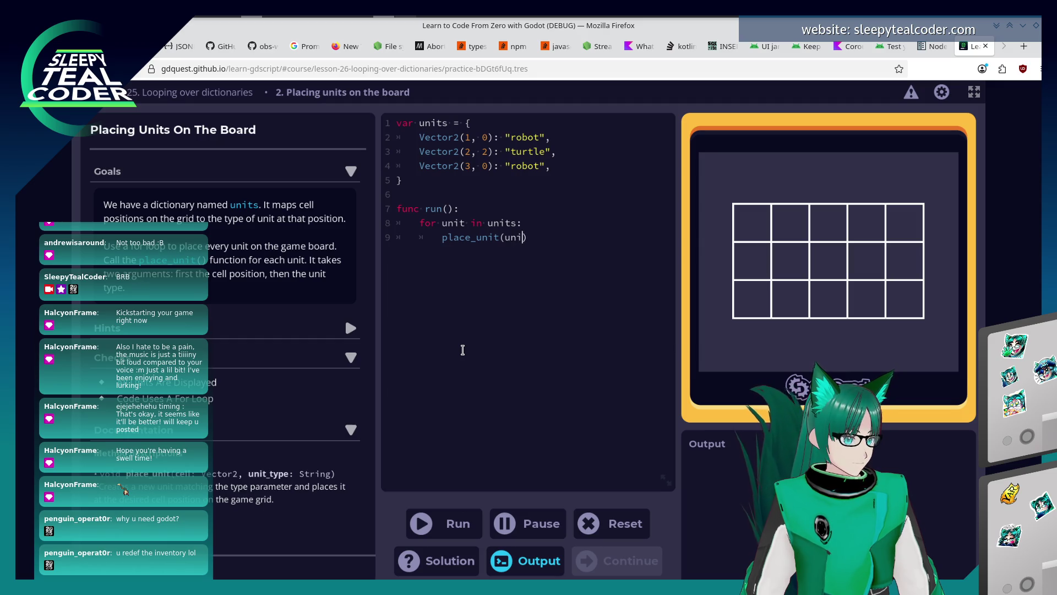
type("its[unit]")
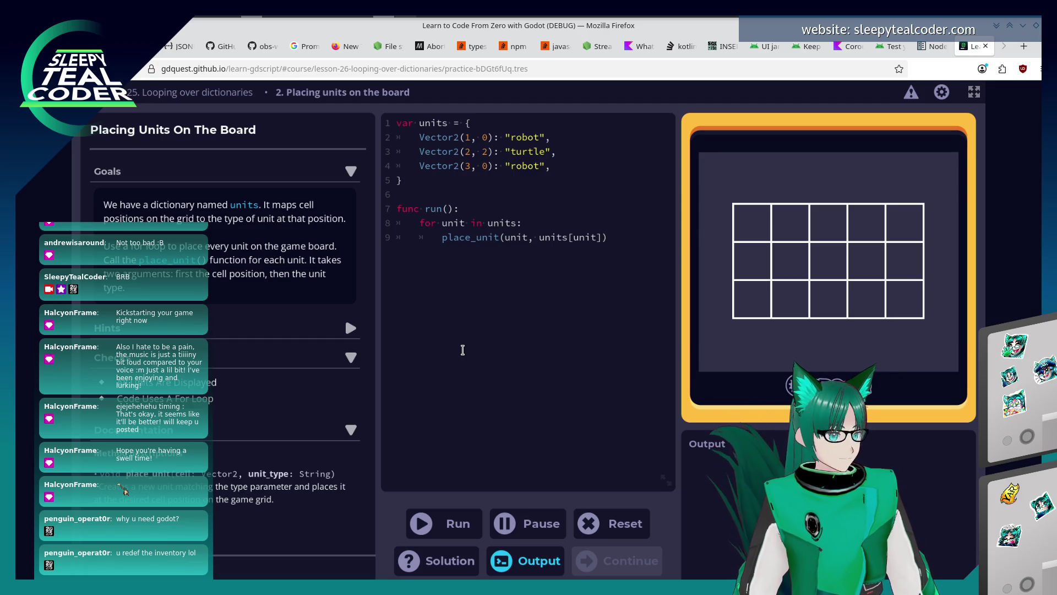
left_click(455, 524)
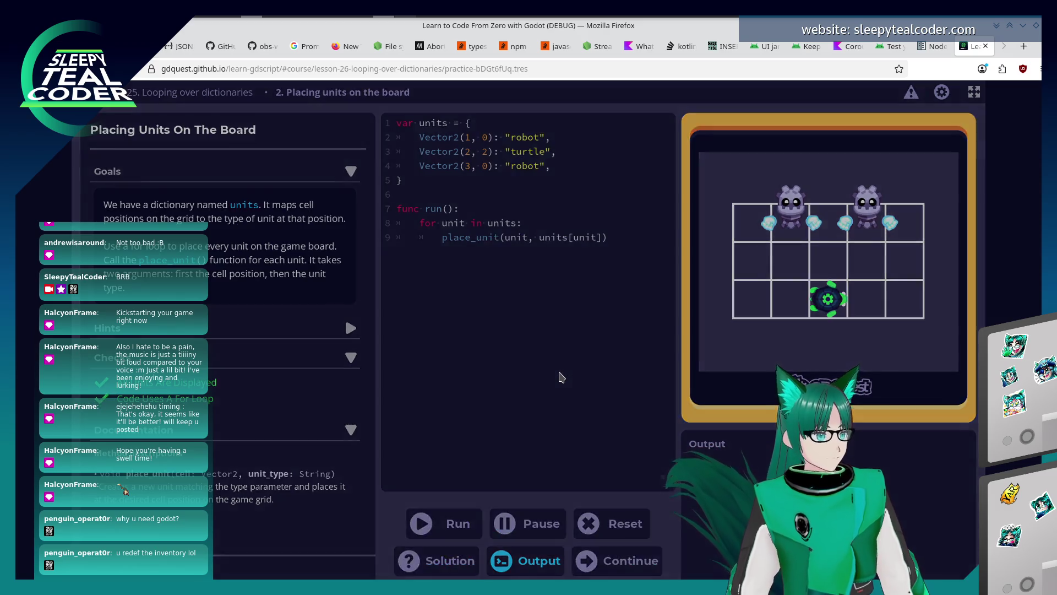
left_click(465, 401)
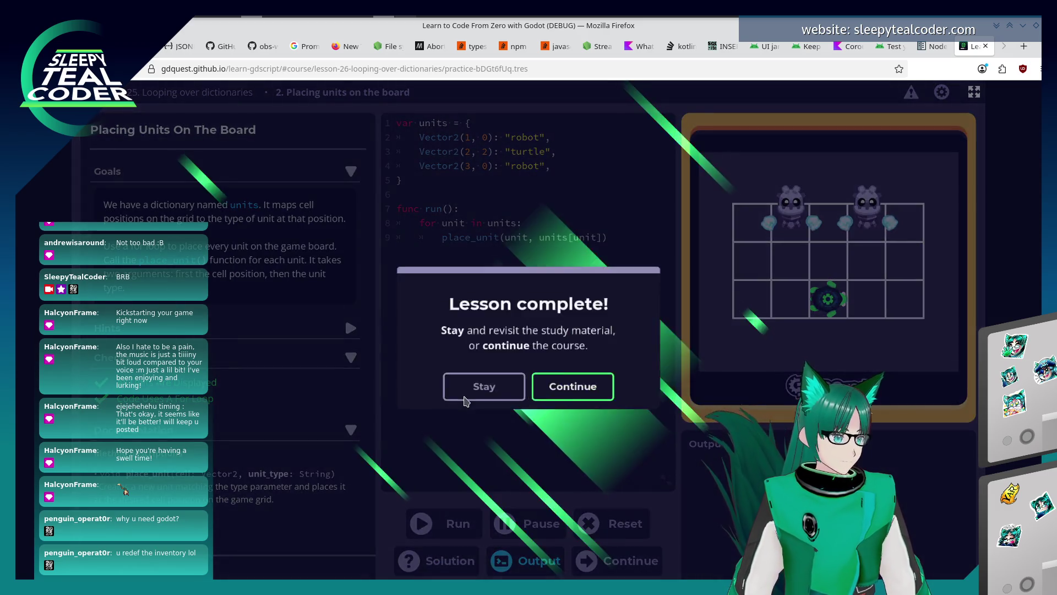
left_click(610, 388)
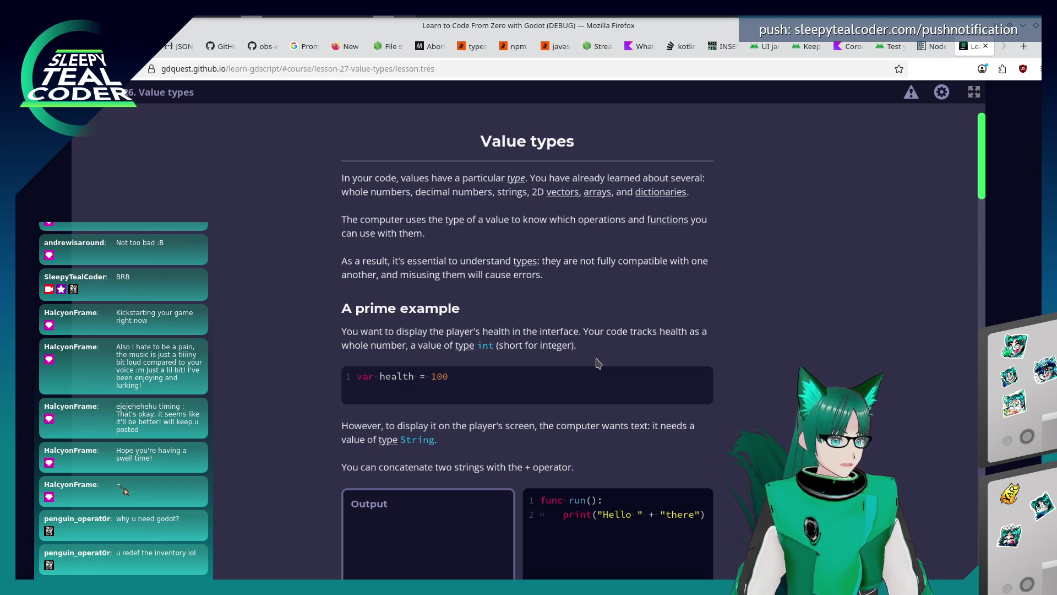
Step: Run the string concatenation example so it prints Hello there
scroll(598, 363, "down", 3)
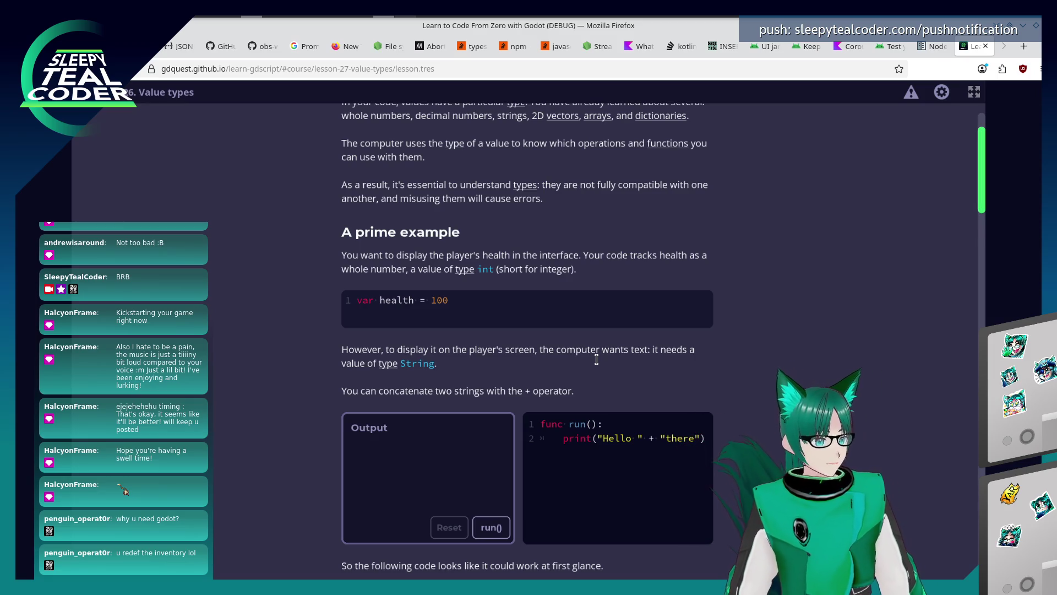
scroll(575, 344, "down", 2)
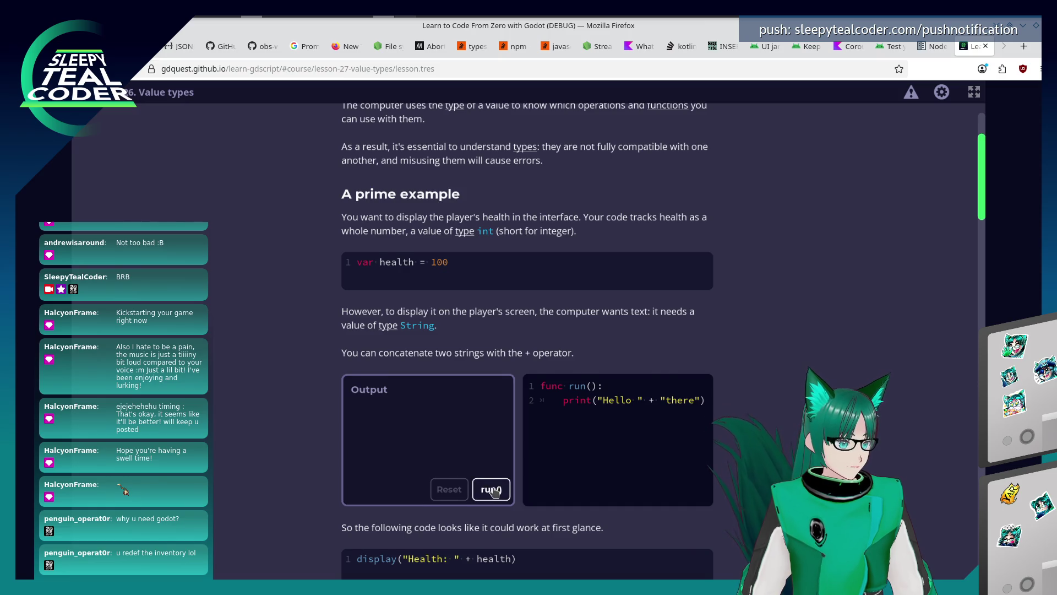
scroll(493, 487, "down", 1)
left_click(491, 451)
Step: Run the str() conversion example printing Health: 100, then read through int() and float() conversion
scroll(524, 429, "down", 4)
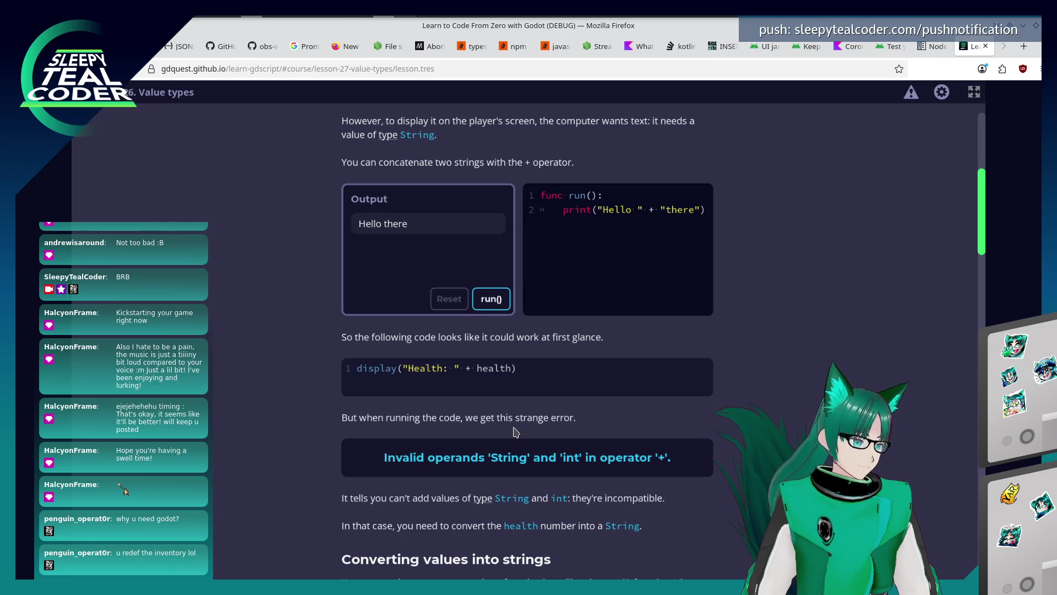
scroll(589, 414, "down", 1)
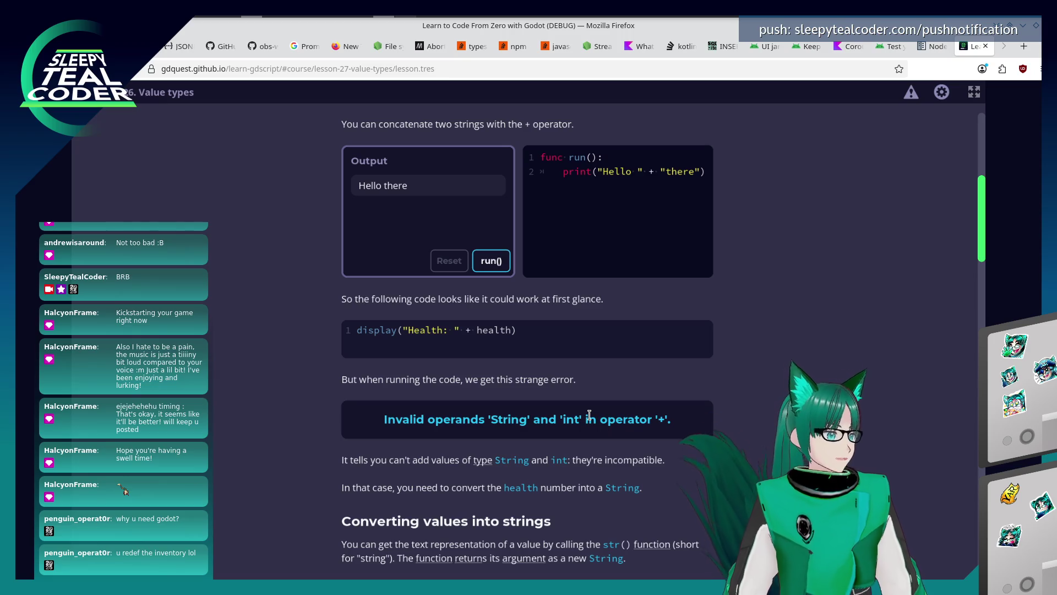
scroll(589, 414, "down", 2)
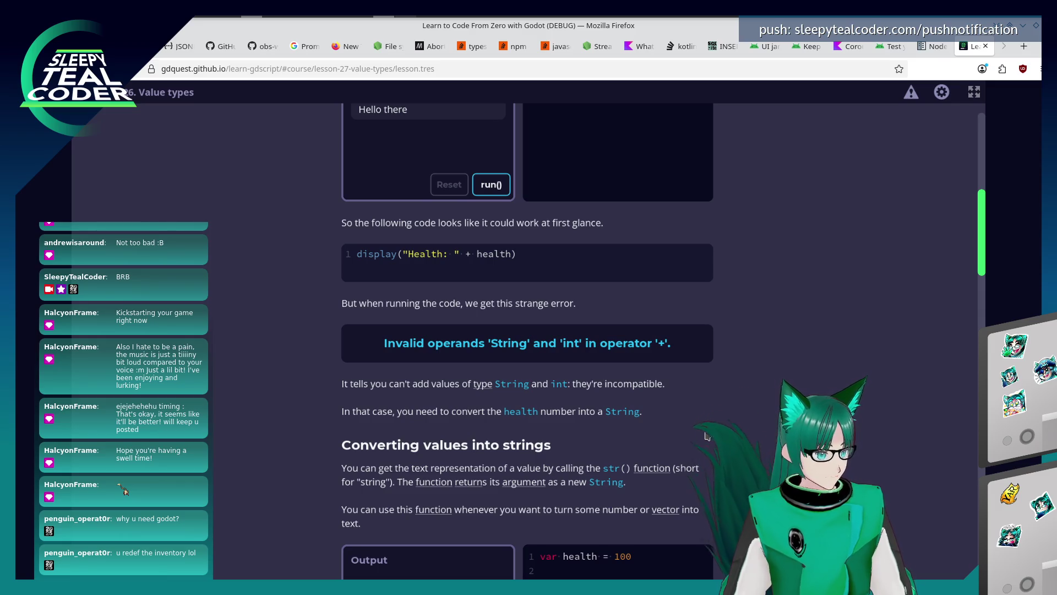
scroll(538, 449, "down", 4)
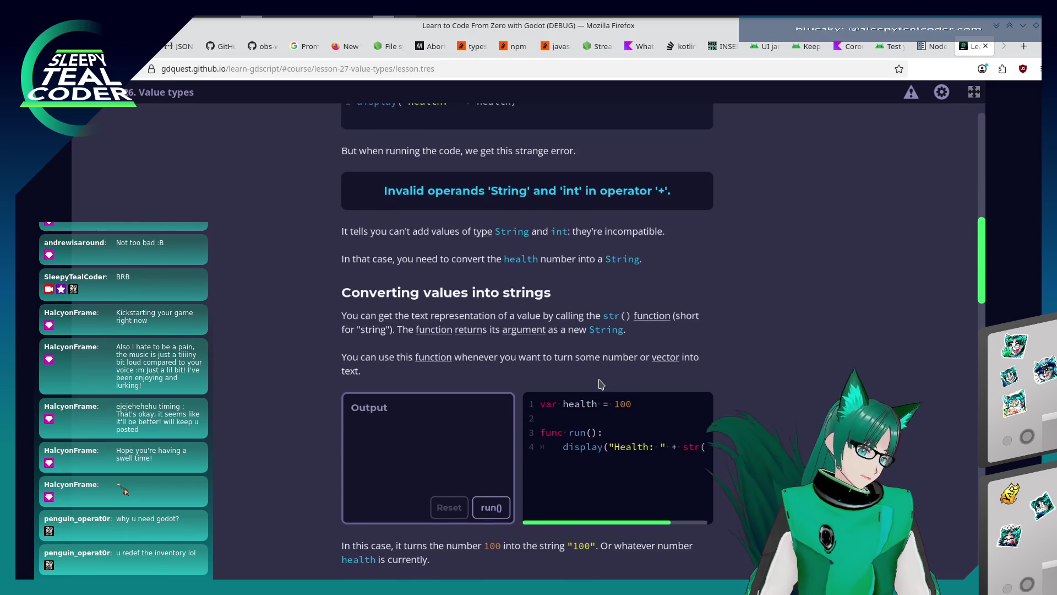
scroll(601, 383, "down", 1)
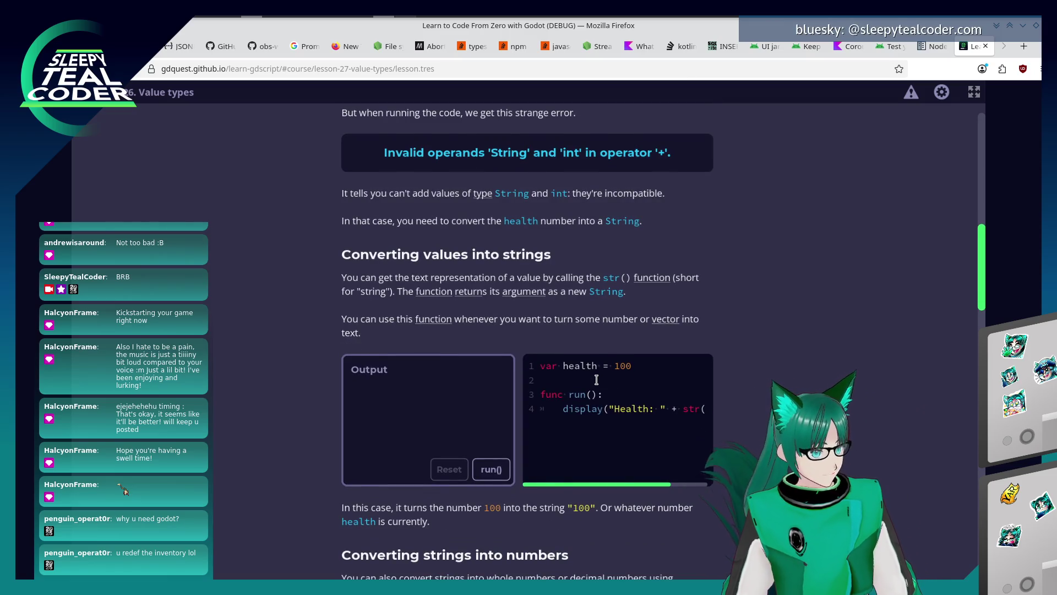
scroll(596, 380, "down", 1)
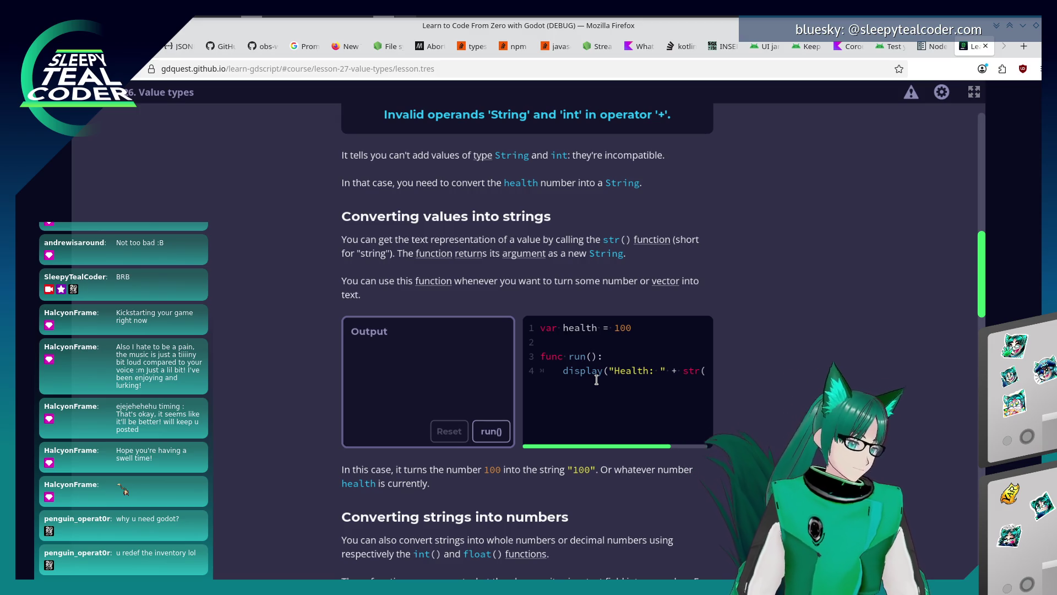
left_click(488, 431)
scroll(570, 483, "down", 3)
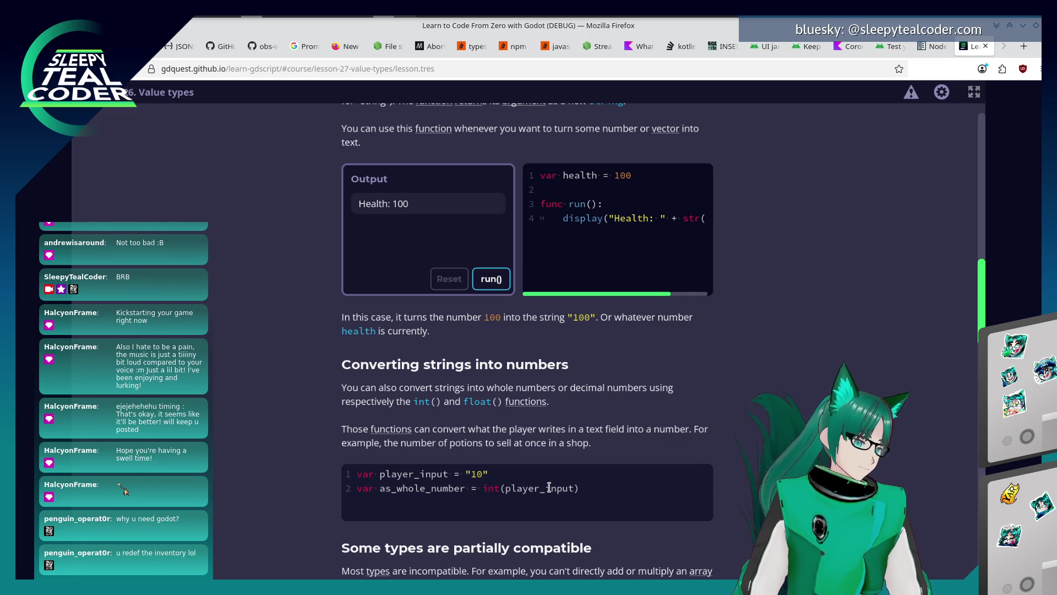
scroll(382, 426, "down", 3)
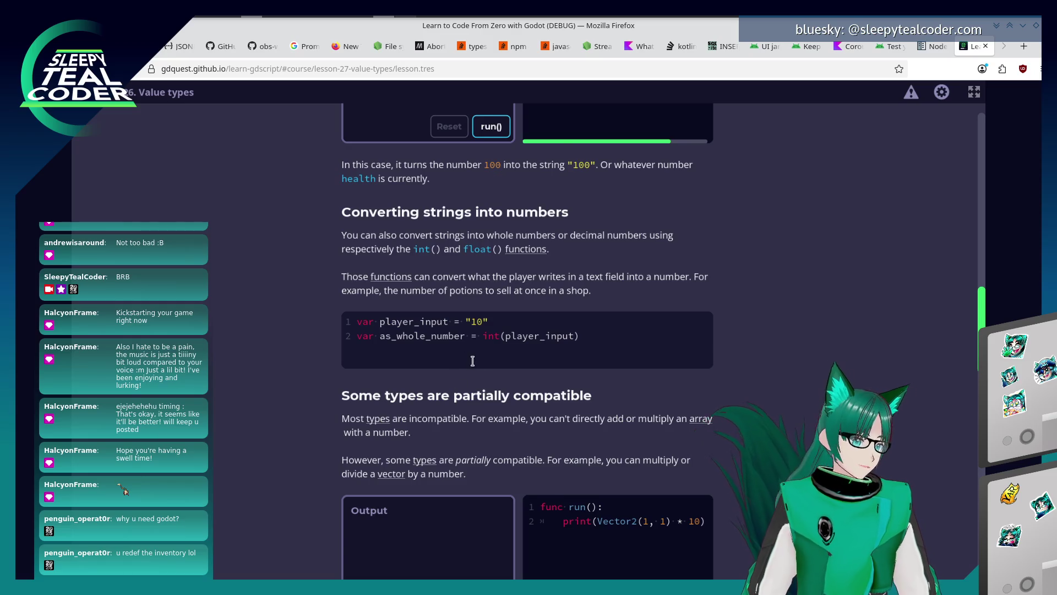
scroll(474, 364, "down", 5)
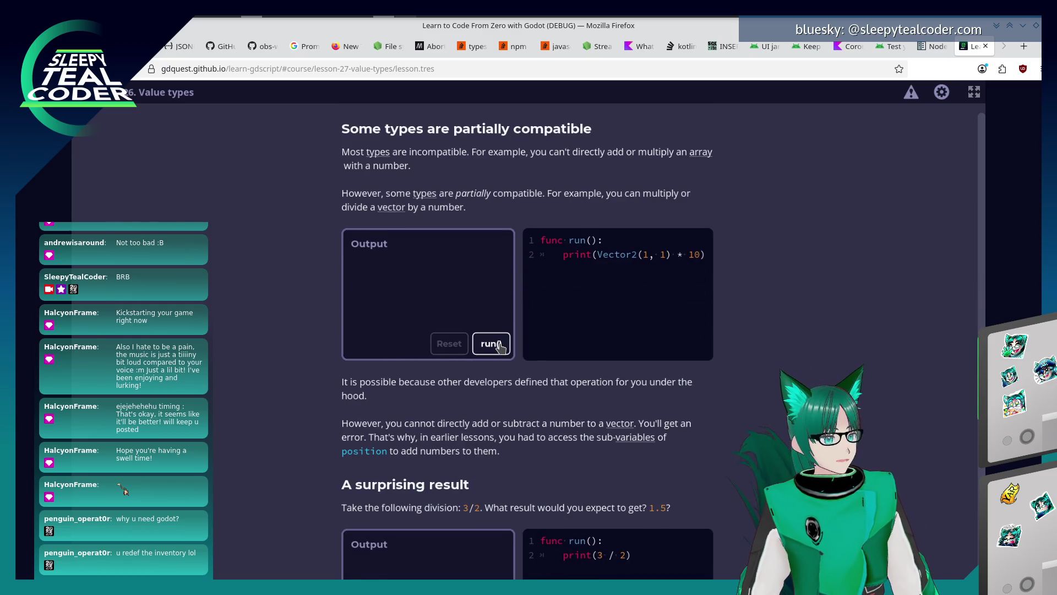
Step: Run the vector, 3/2 and 3.0/2.0 examples, printing (10, 10), 1 and 1.5
left_click(494, 348)
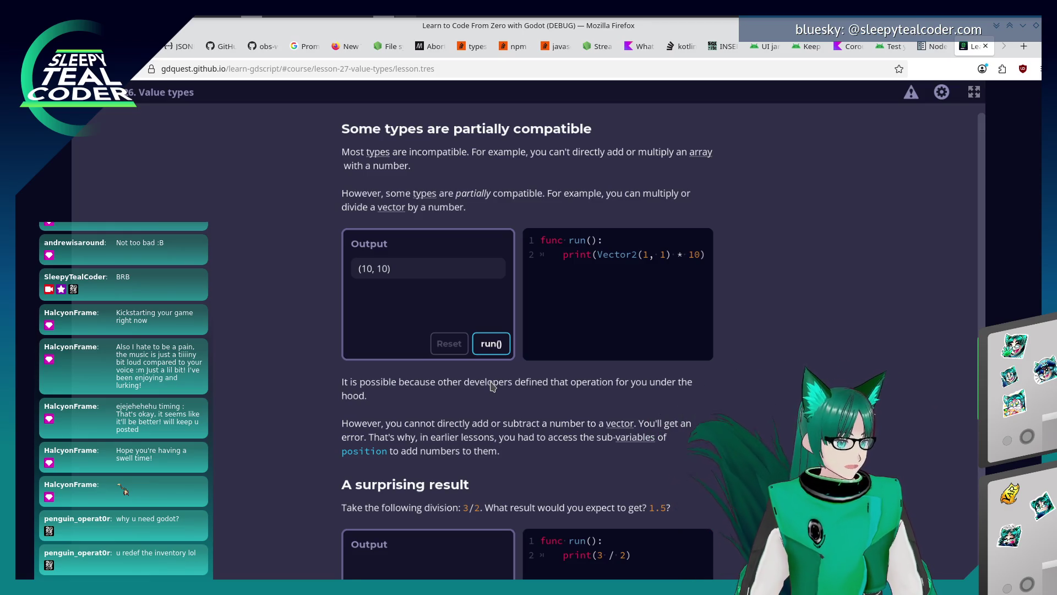
scroll(526, 406, "down", 3)
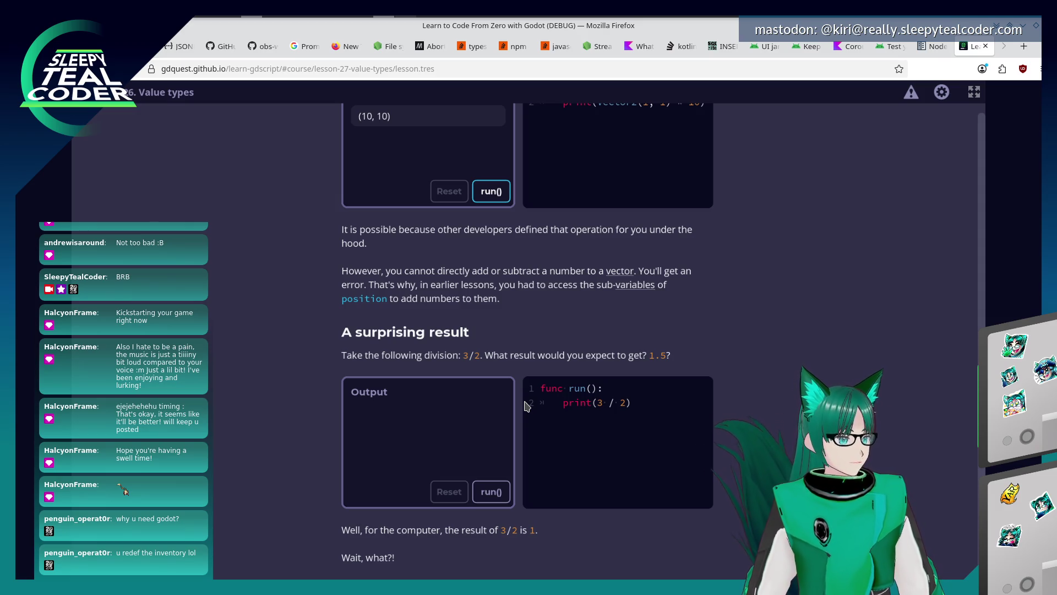
scroll(410, 333, "down", 3)
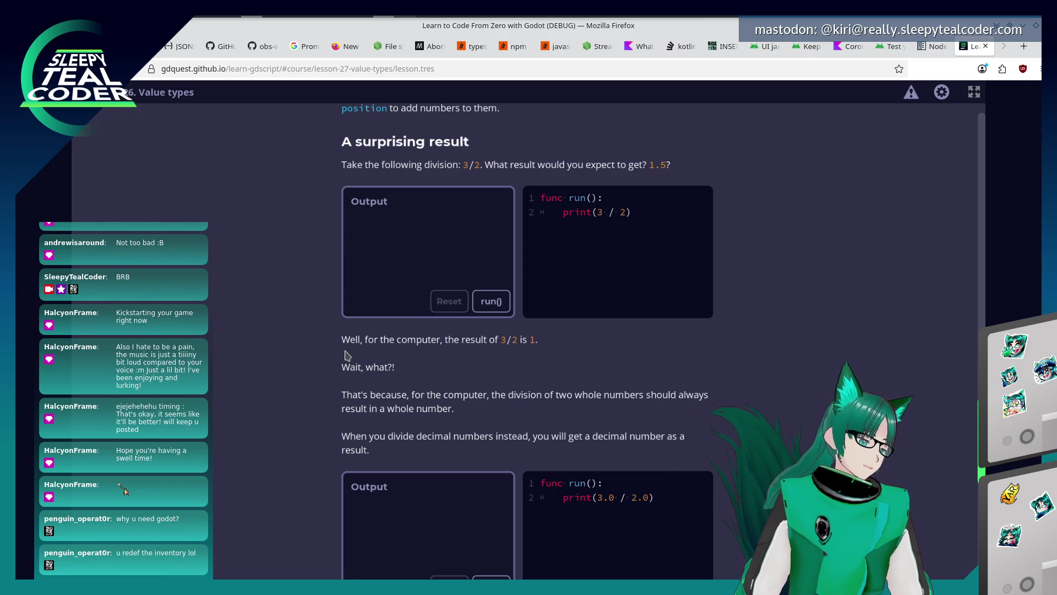
left_click(491, 302)
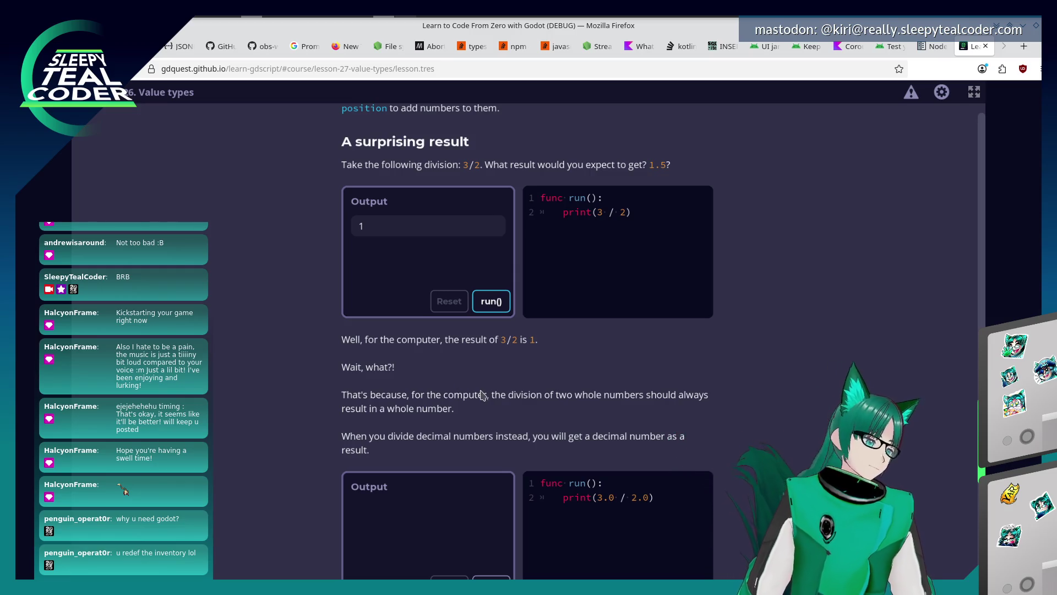
scroll(485, 392, "down", 2)
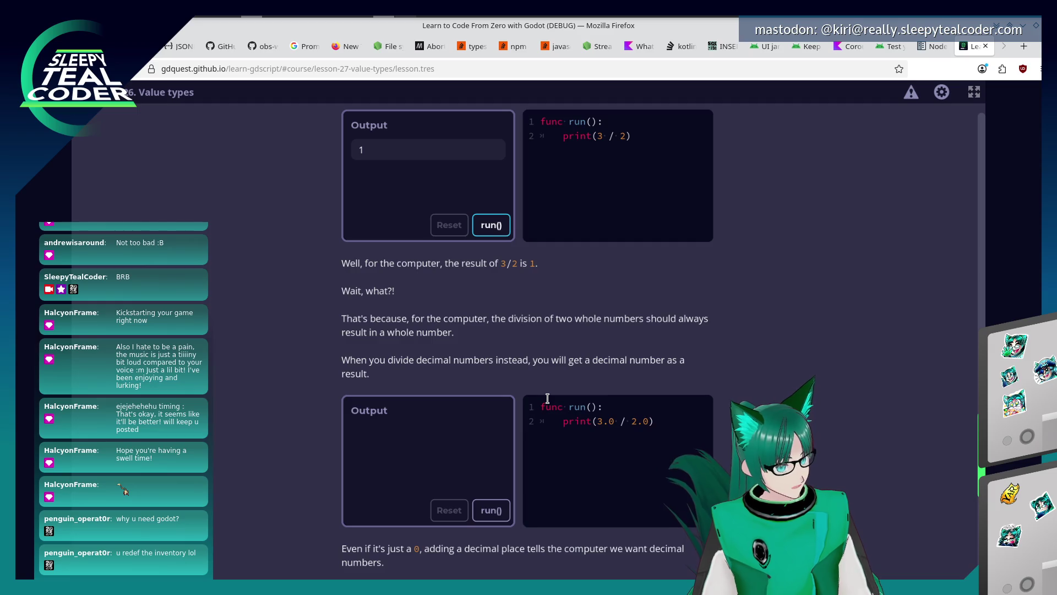
left_click(490, 510)
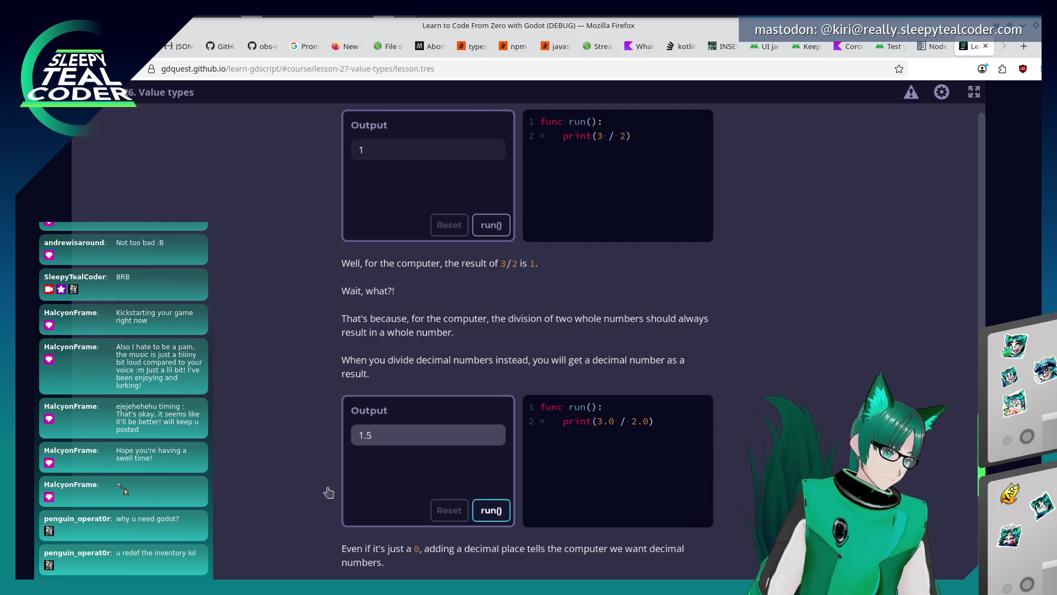
Step: Scroll down to Practices and open Displaying The Player's Health And Energy
scroll(322, 491, "down", 3)
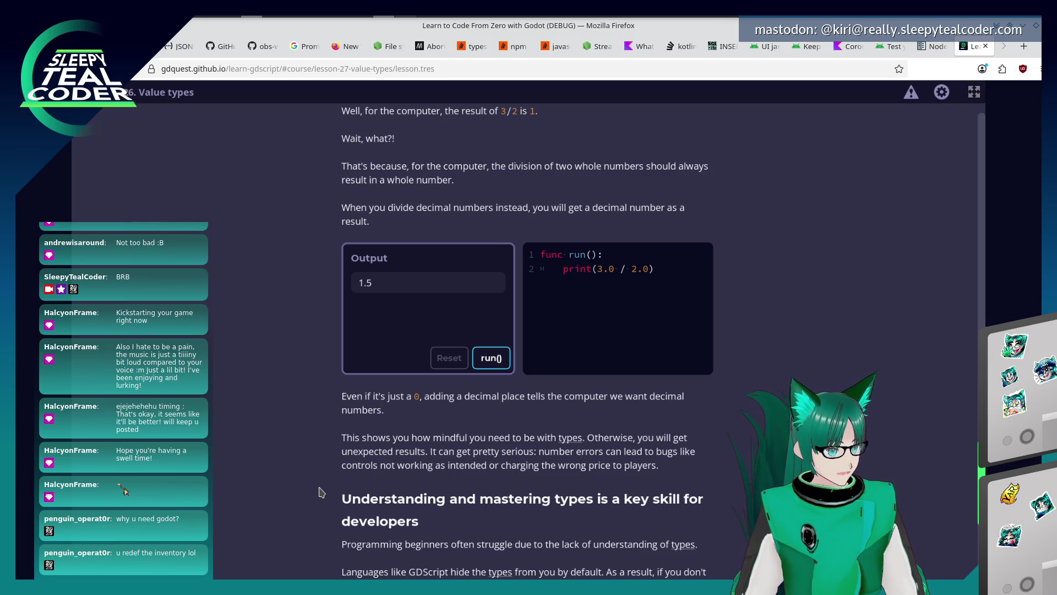
scroll(311, 469, "down", 2)
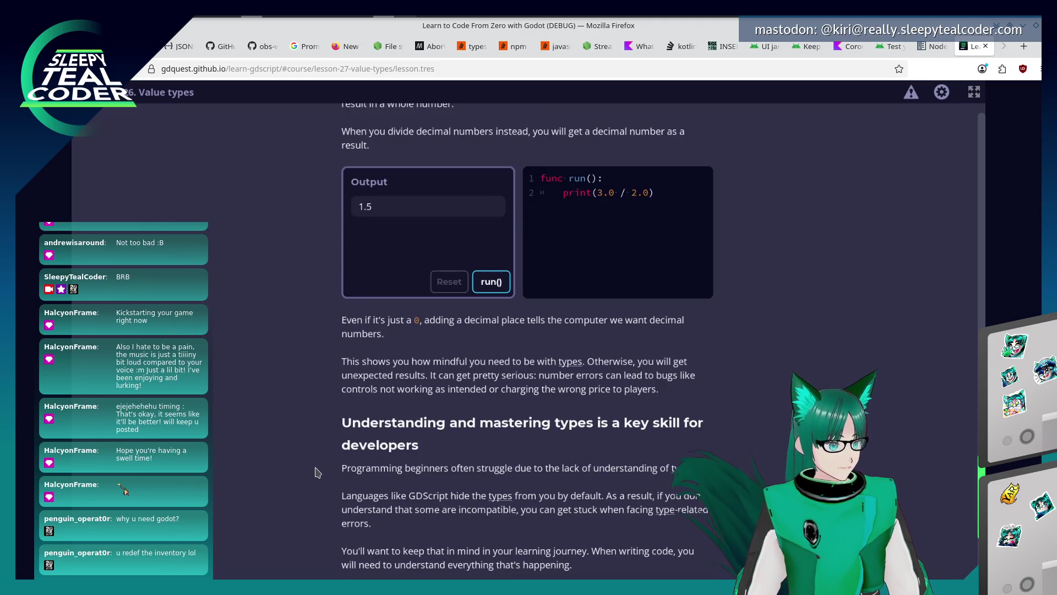
scroll(316, 472, "down", 3)
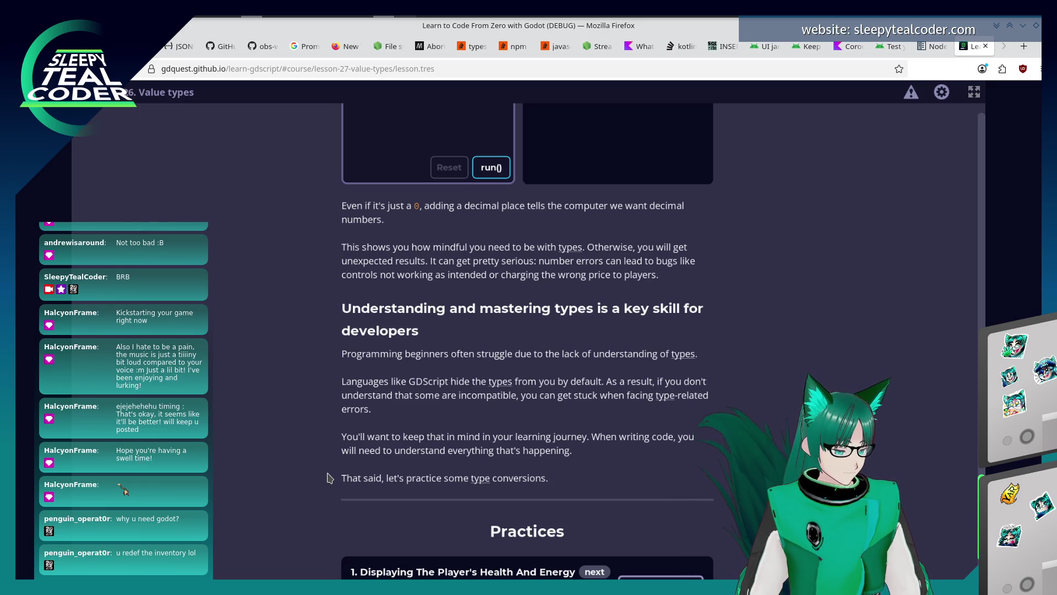
scroll(328, 477, "down", 3)
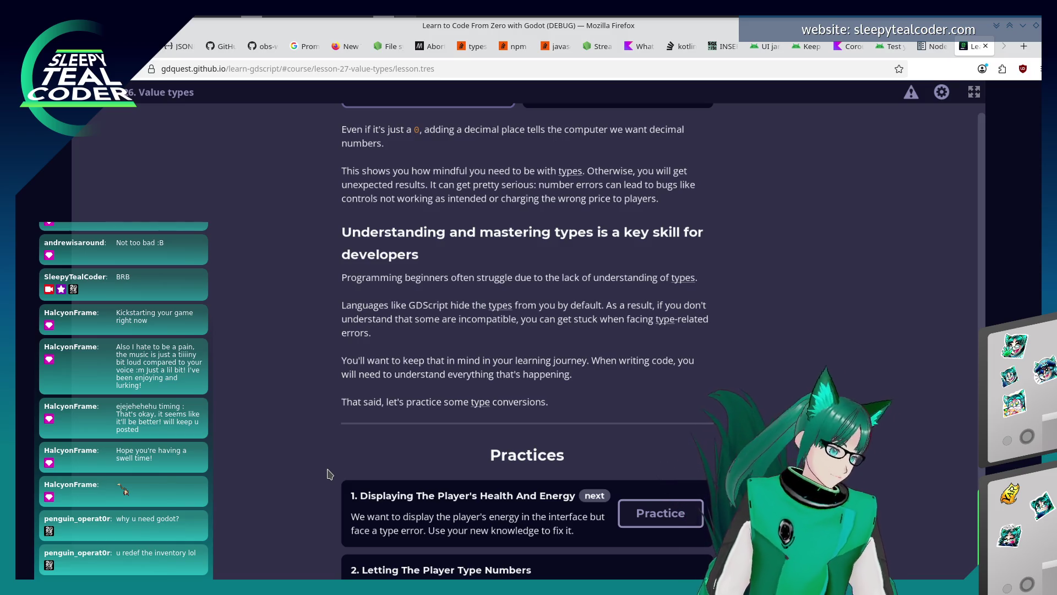
scroll(441, 468, "down", 2)
left_click(633, 455)
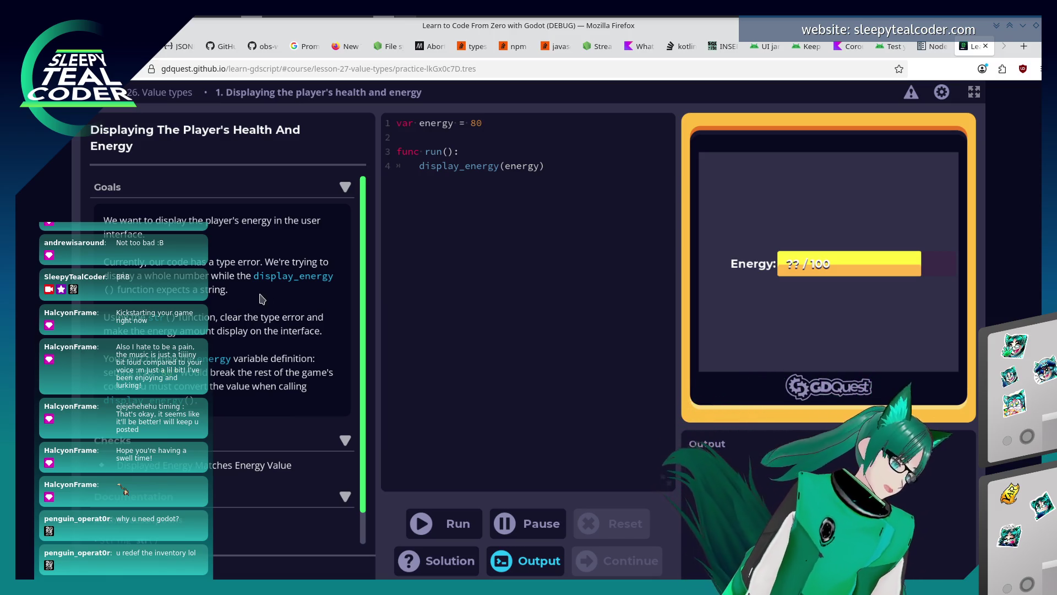
Step: Change line 4 to display_energy(str(energy))
left_click(507, 165)
type("str")
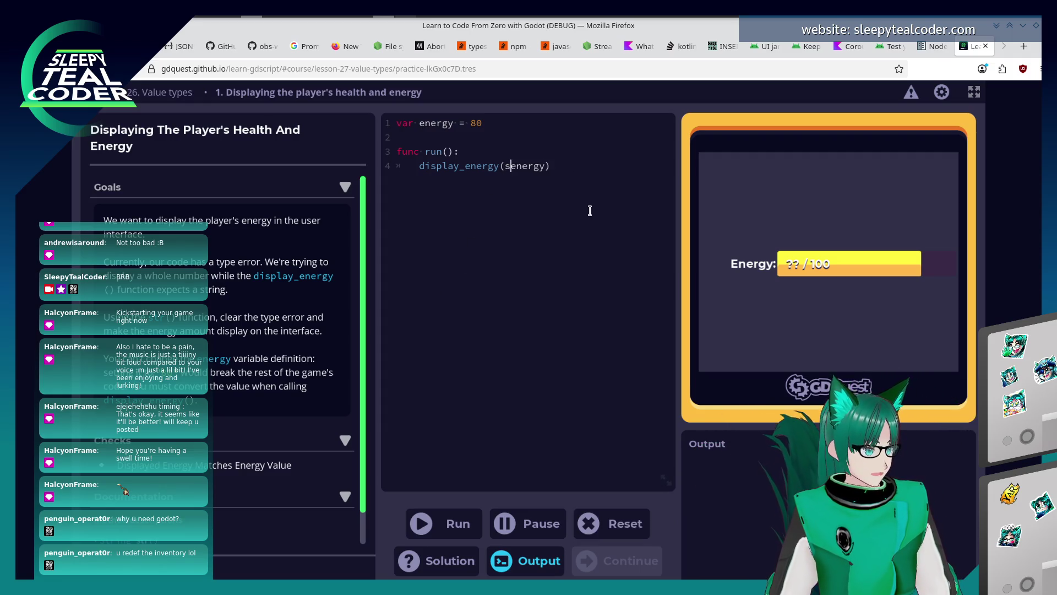
type("(")
key("End")
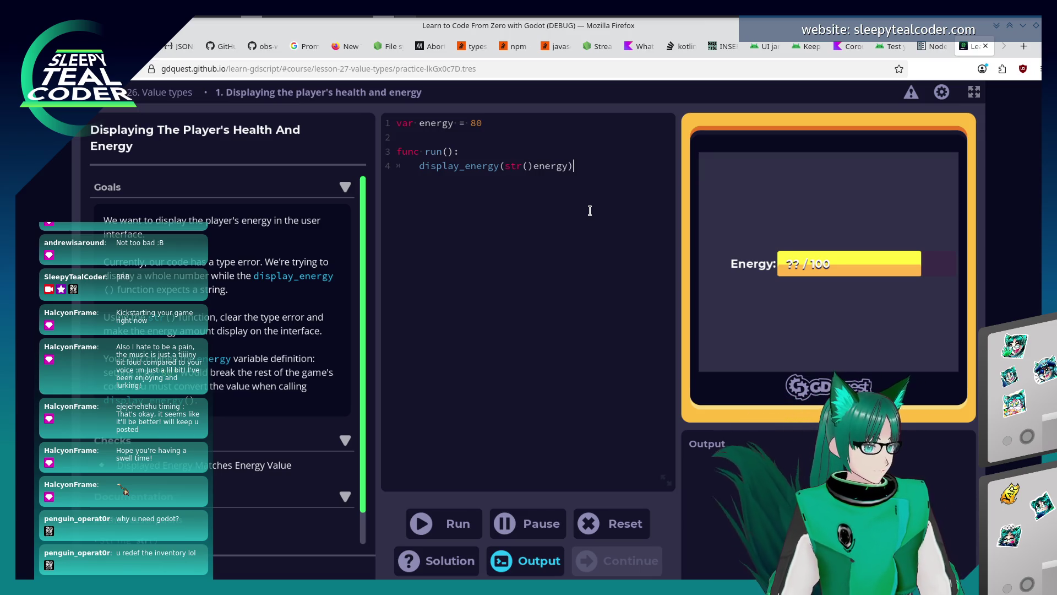
key("Left")
key("Left")
key("Left")
key("Delete")
type("(")
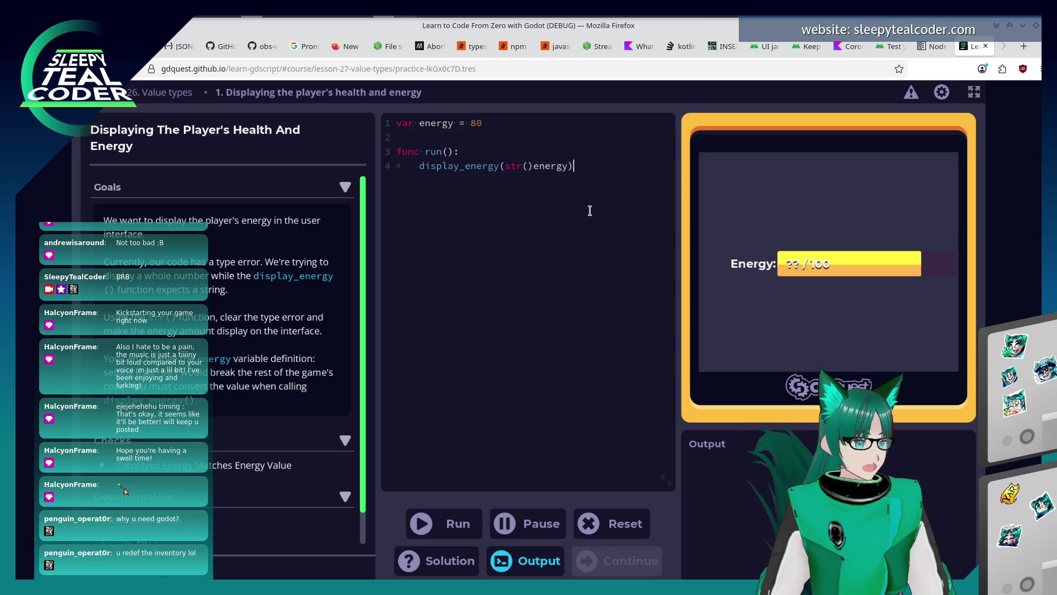
key("Left")
key("Left")
key("Left")
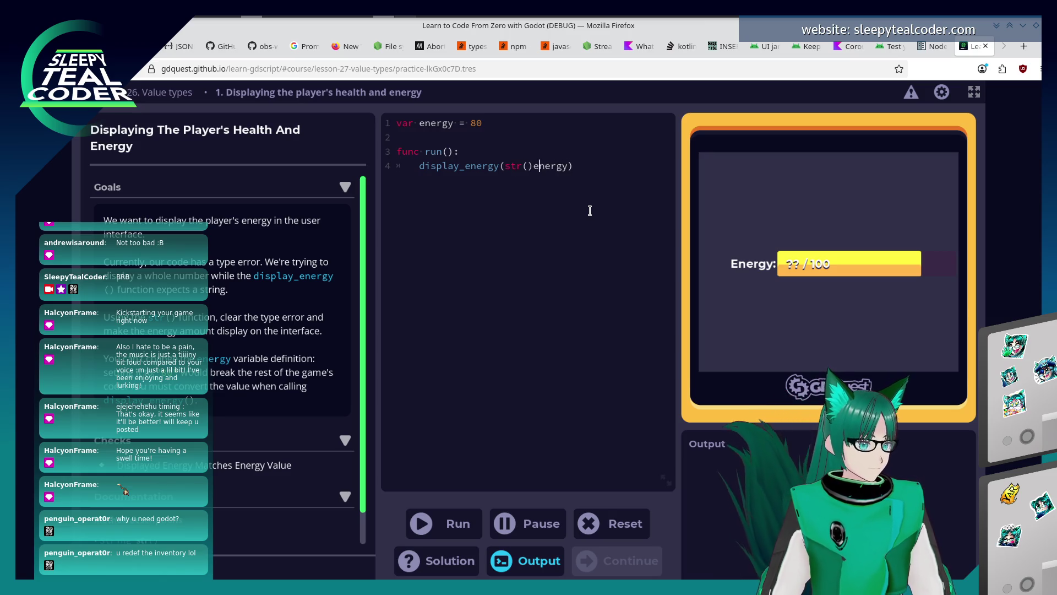
key("Delete")
key("End")
type(")")
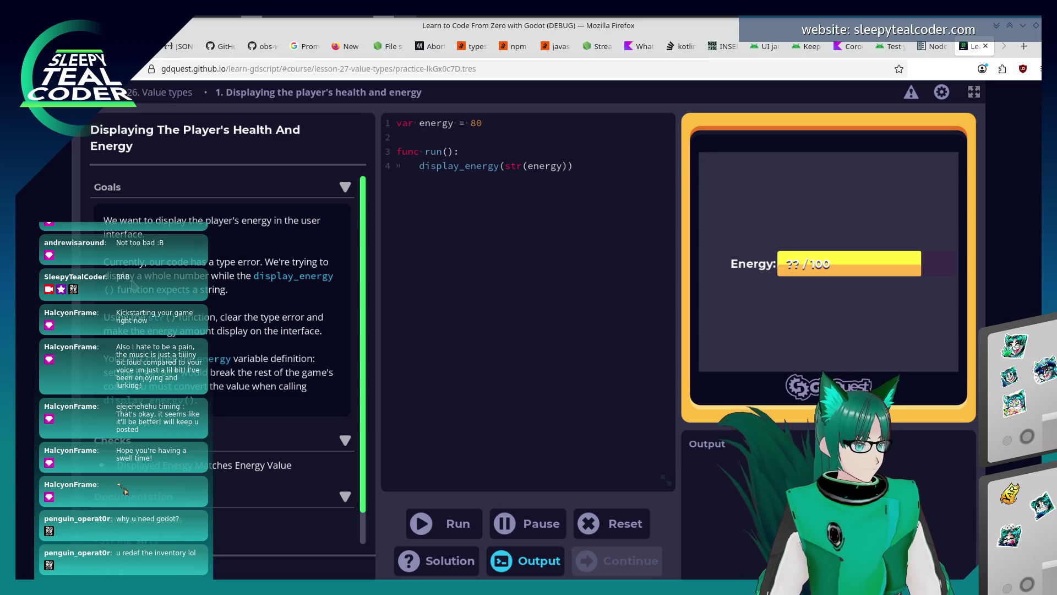
Step: Run the code so the energy bar reads 80 / 100, then continue to the next practice
scroll(161, 319, "down", 1)
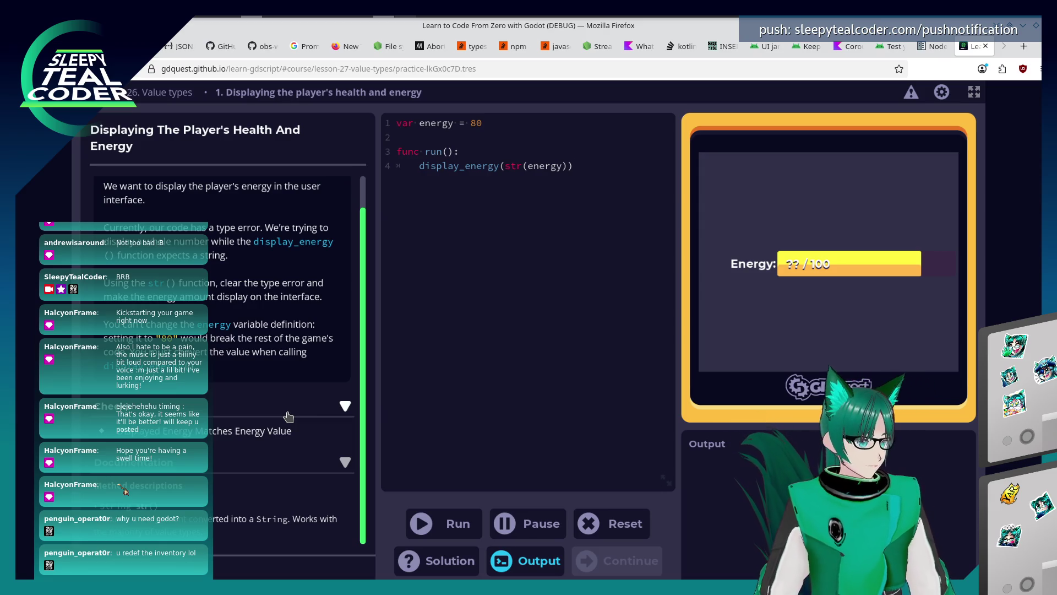
left_click(458, 523)
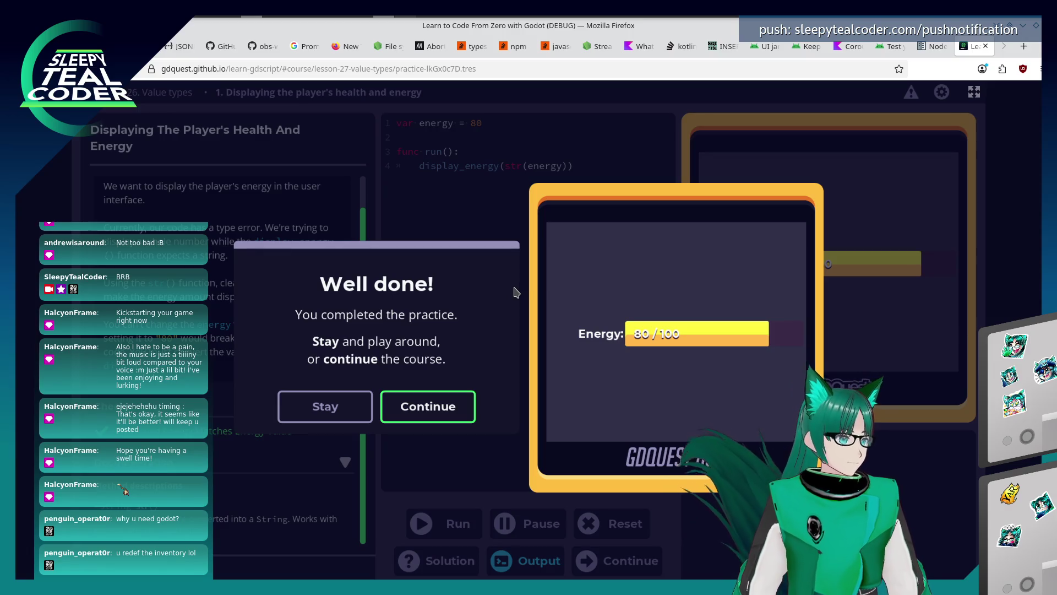
left_click(431, 406)
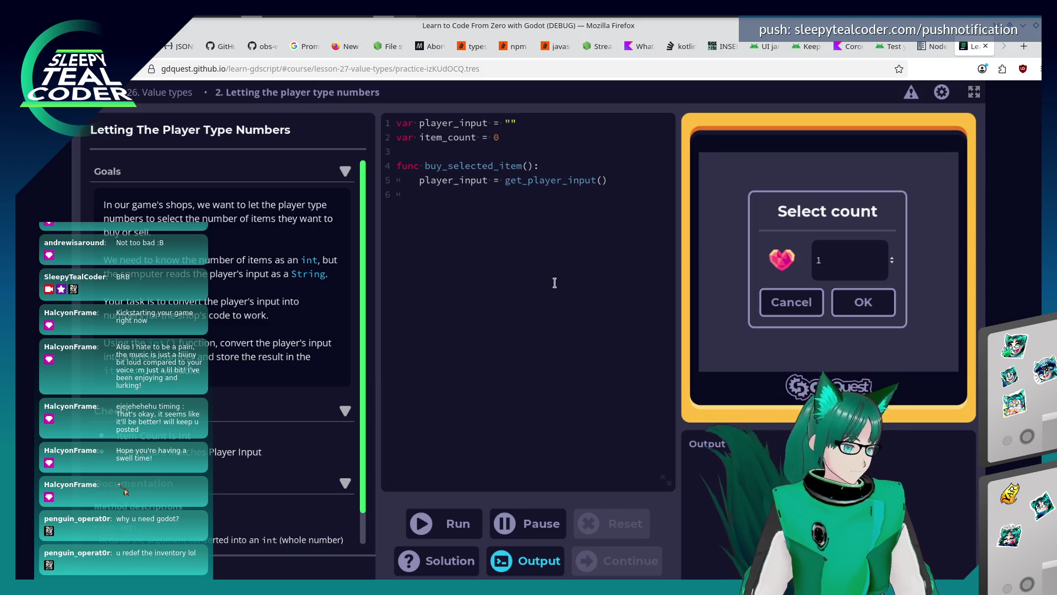
Step: Add item_count = int(player_input), run it, and continue into the type hints lesson
type("item")
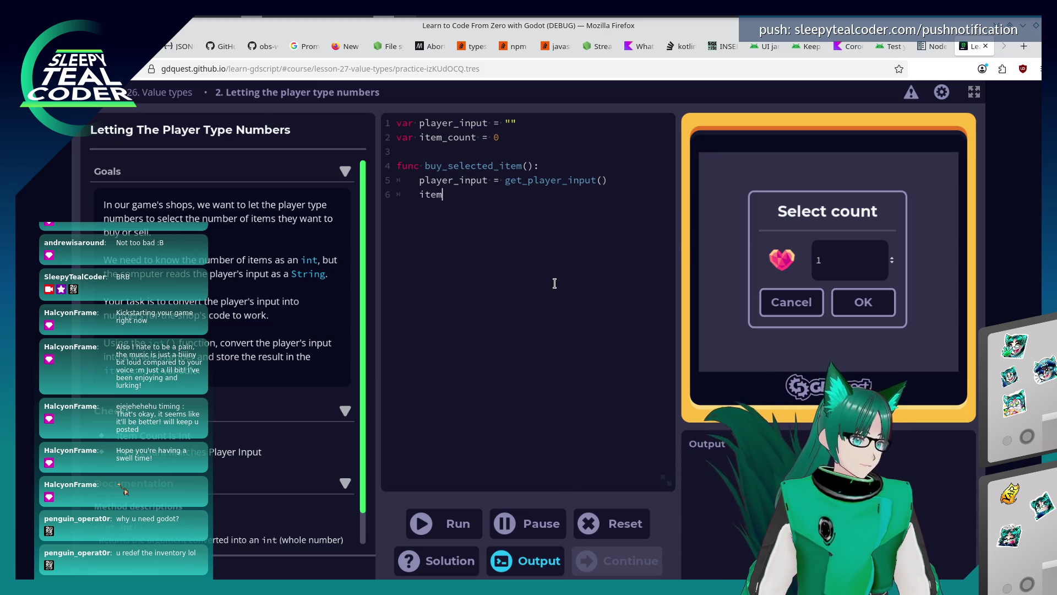
type("_count = int")
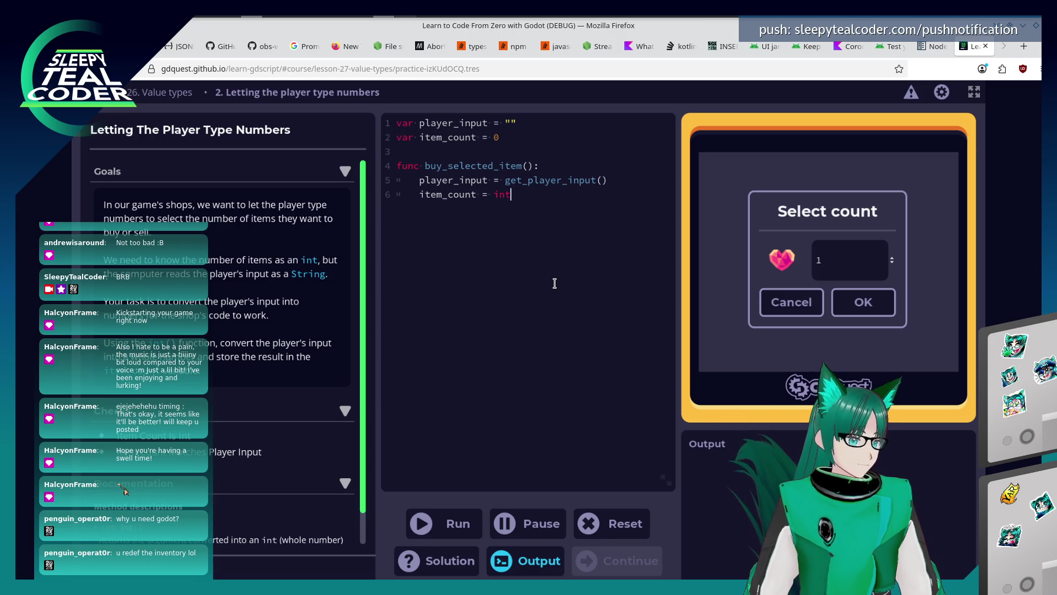
type("()player_input")
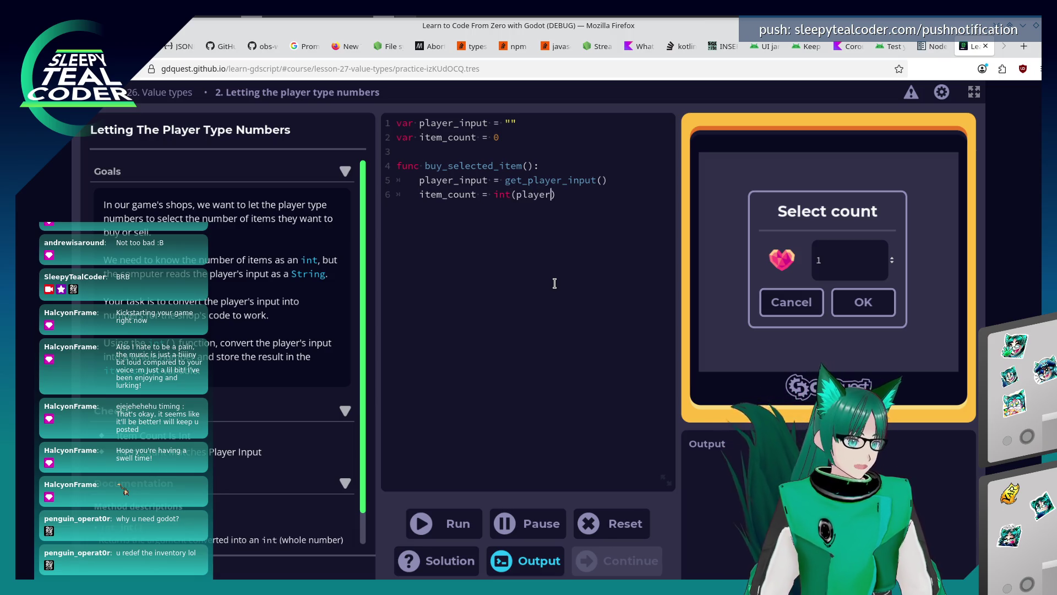
left_click(442, 522)
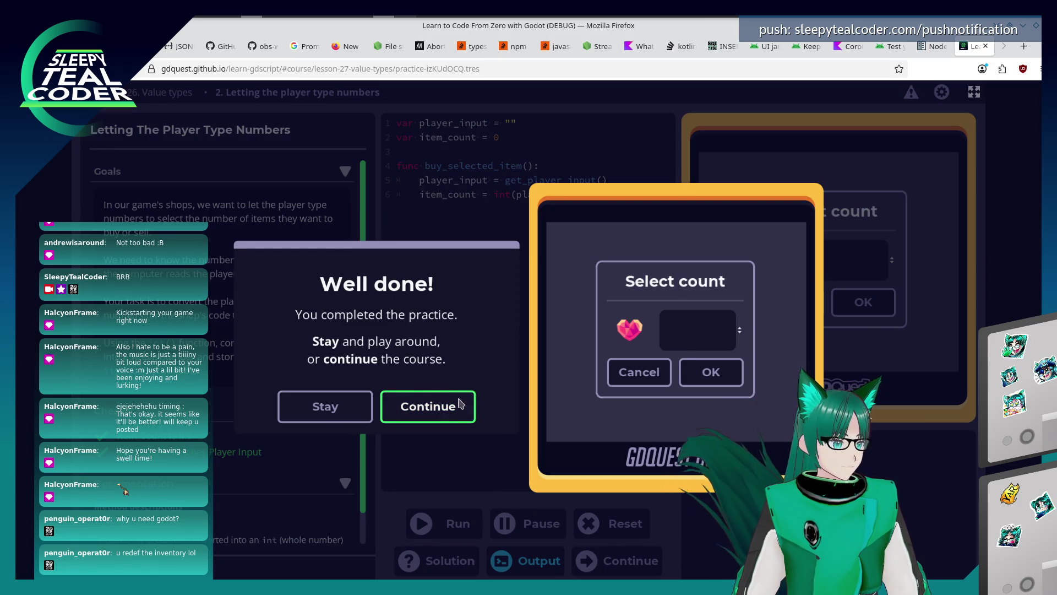
left_click(452, 410)
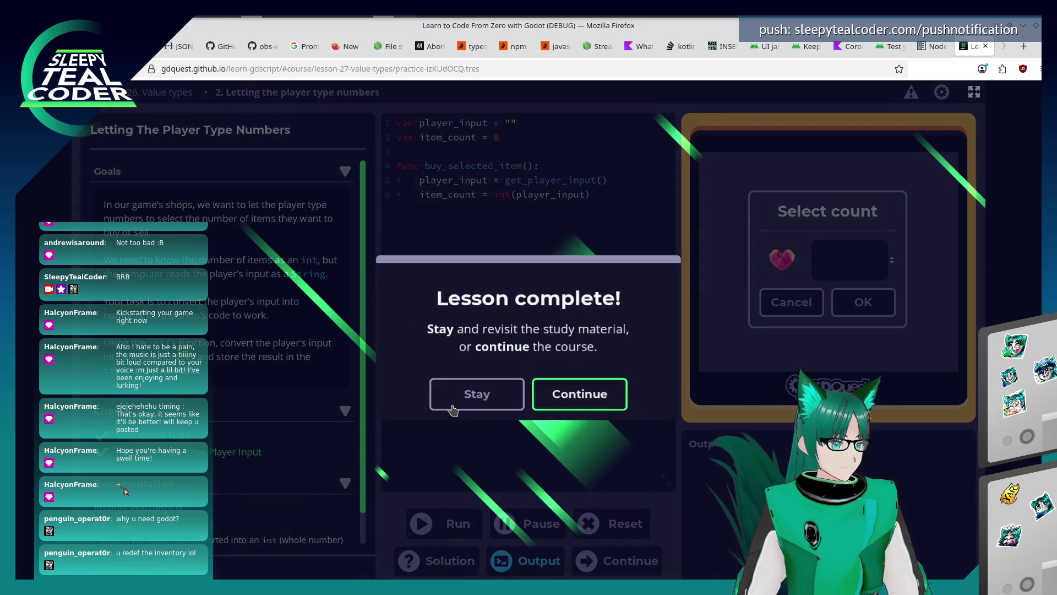
left_click(581, 392)
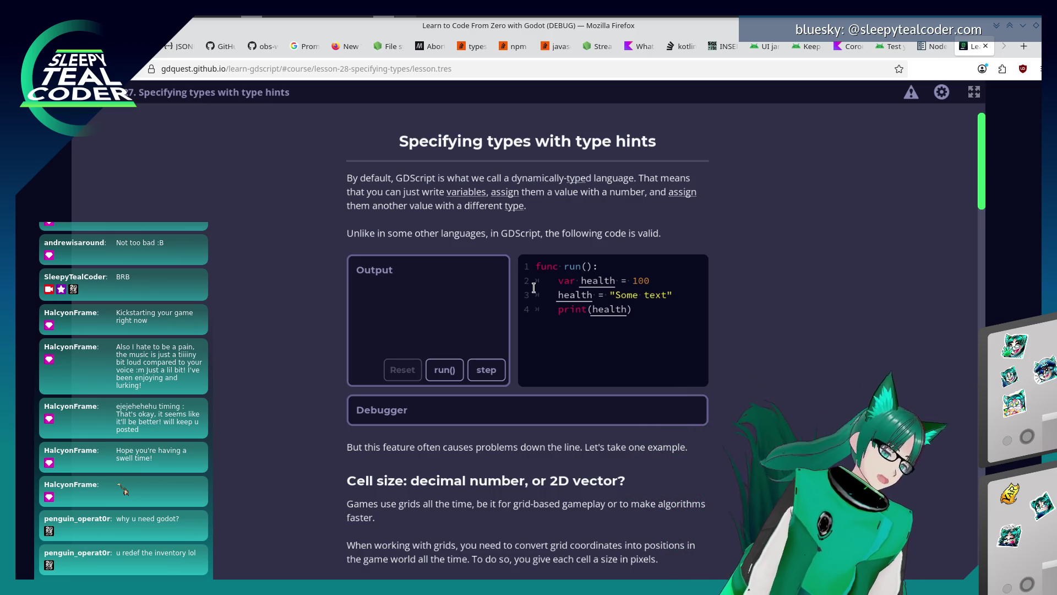
scroll(527, 376, "down", 3)
scroll(527, 376, "down", 1)
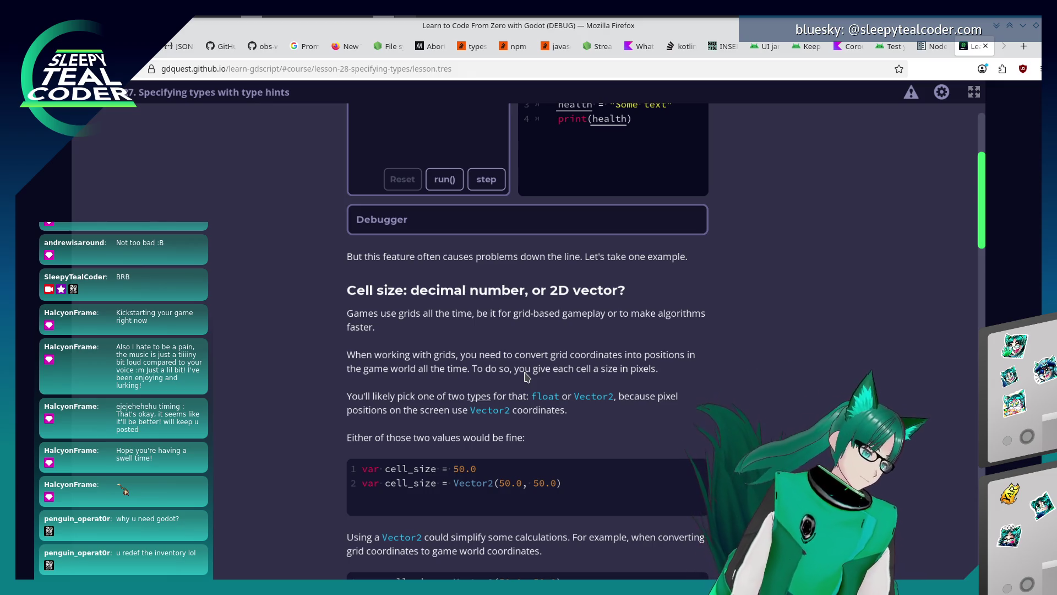
scroll(422, 370, "down", 3)
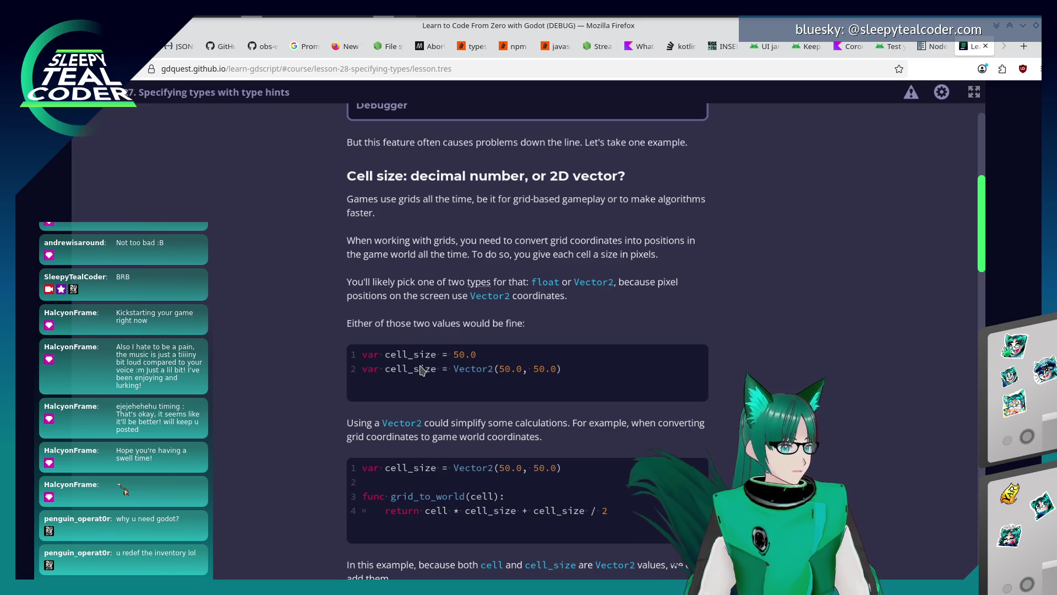
scroll(421, 369, "down", 1)
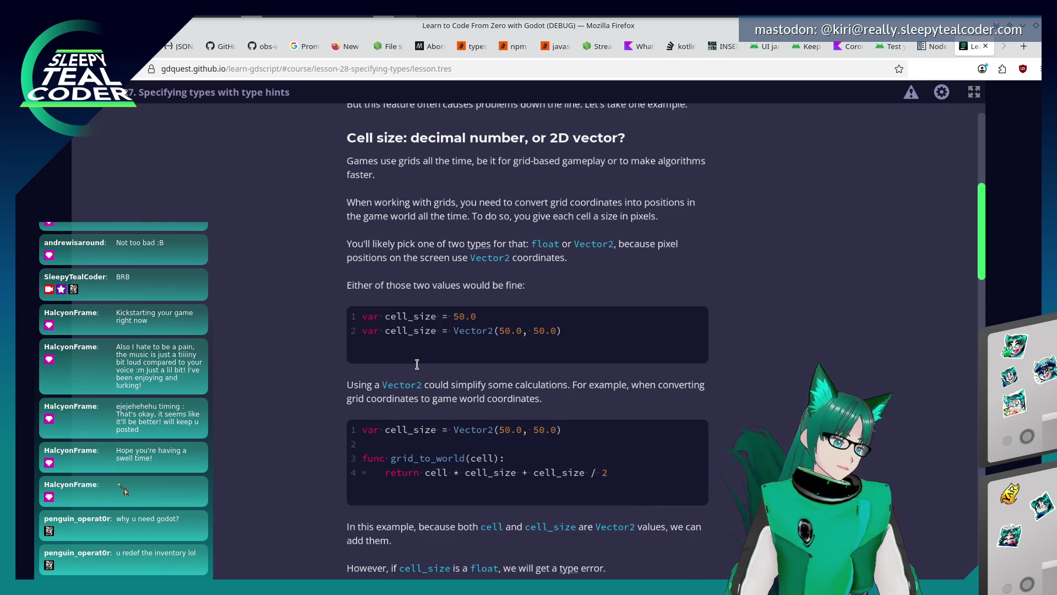
scroll(721, 352, "down", 2)
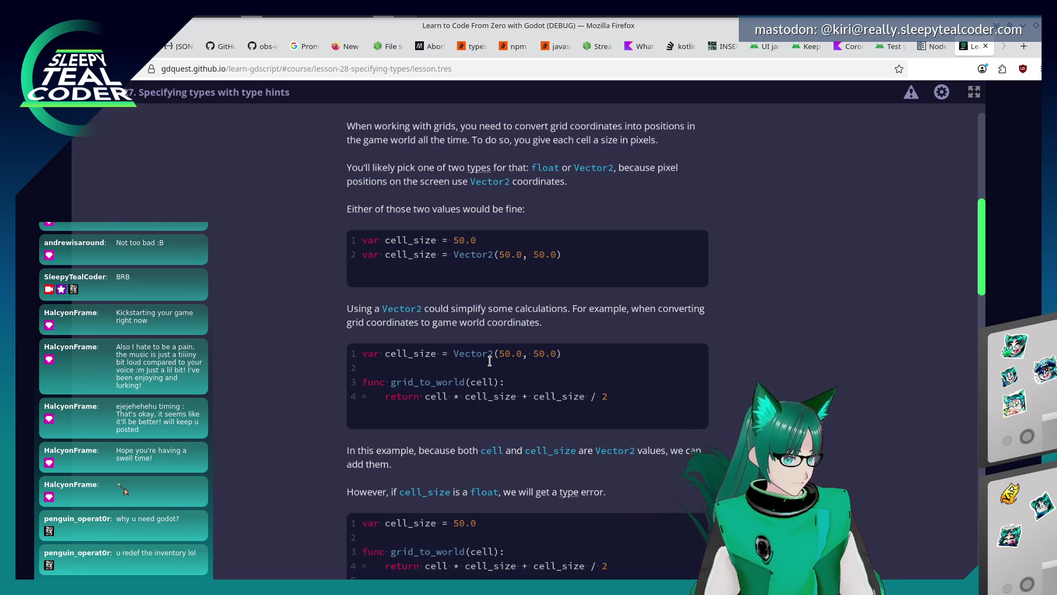
scroll(602, 399, "down", 5)
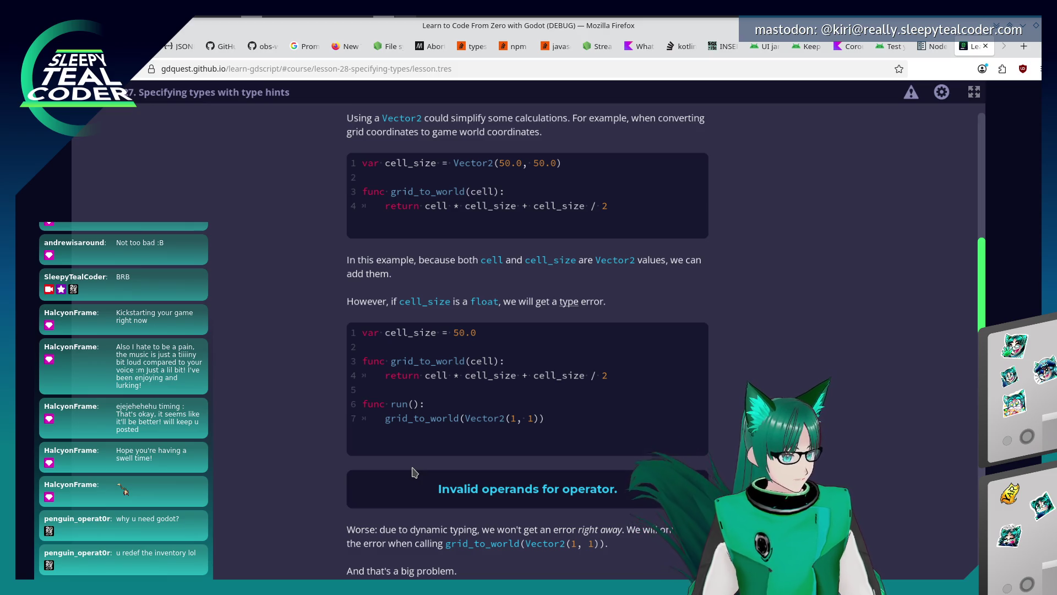
scroll(443, 280, "down", 5)
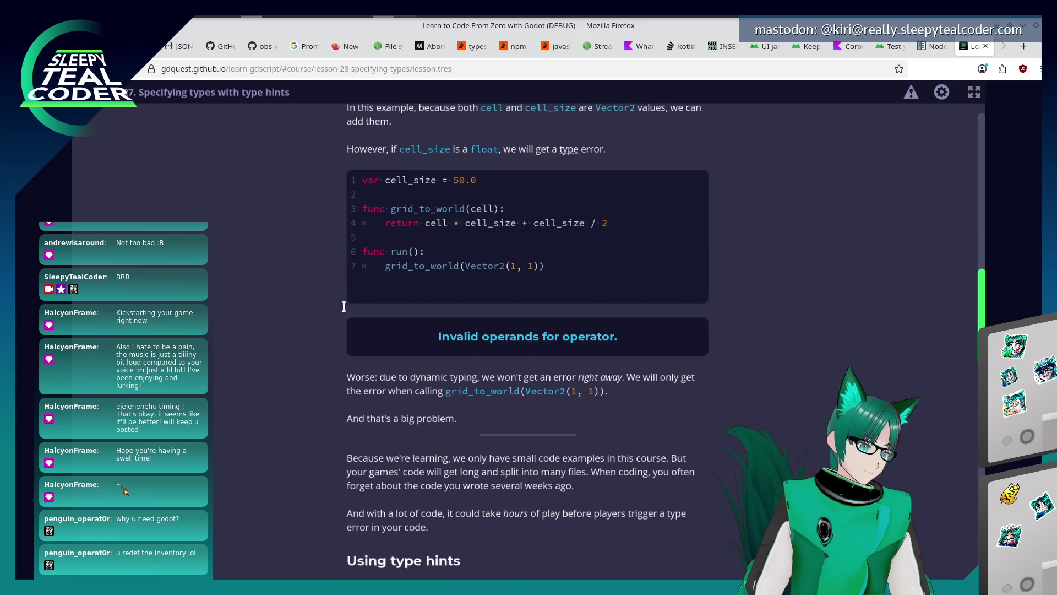
scroll(282, 315, "down", 2)
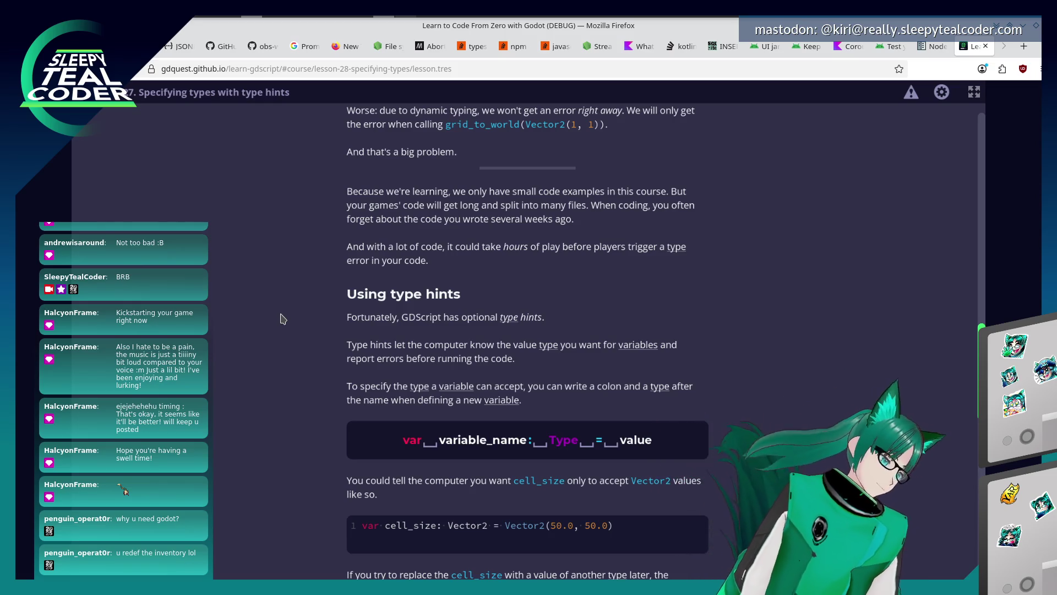
scroll(230, 282, "down", 5)
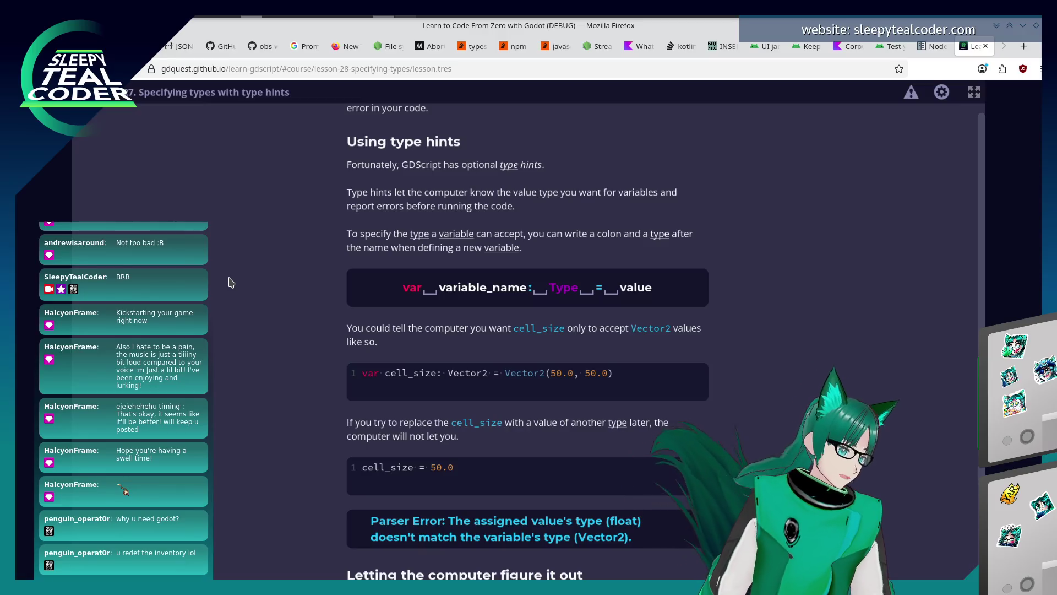
scroll(231, 282, "down", 3)
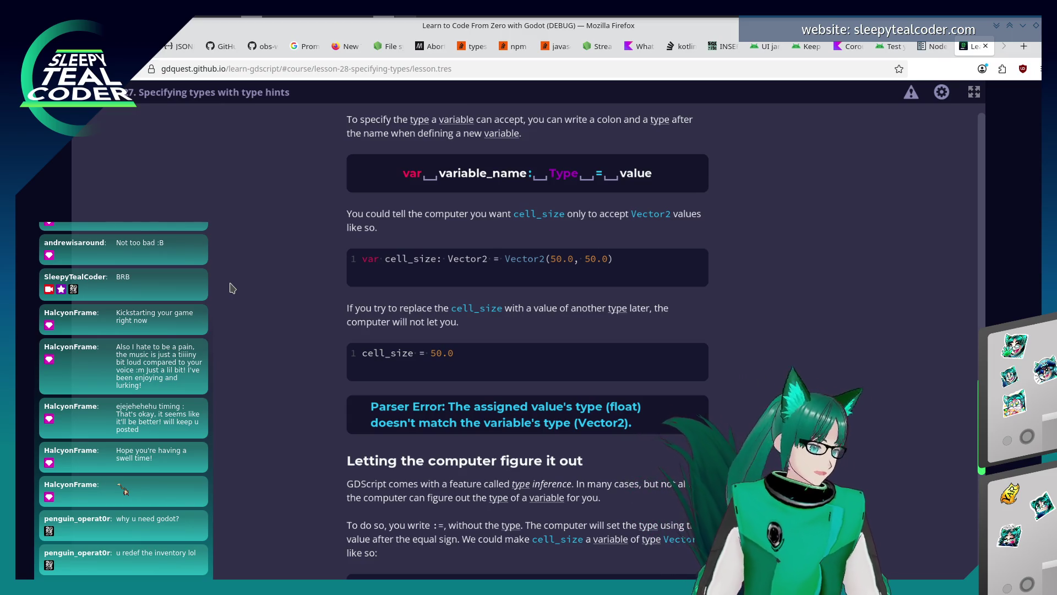
scroll(314, 281, "down", 1)
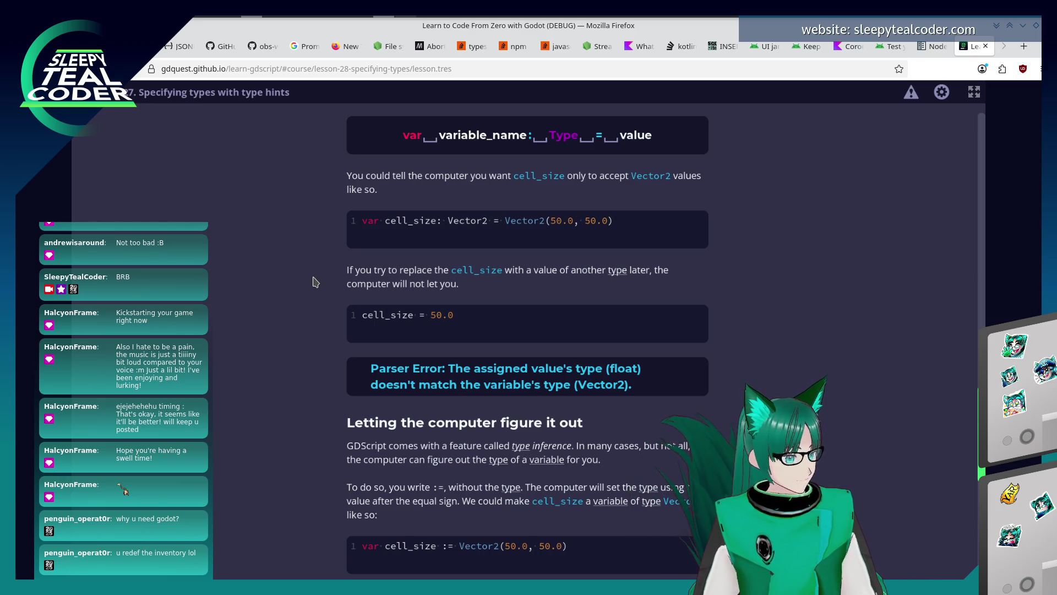
scroll(253, 315, "down", 3)
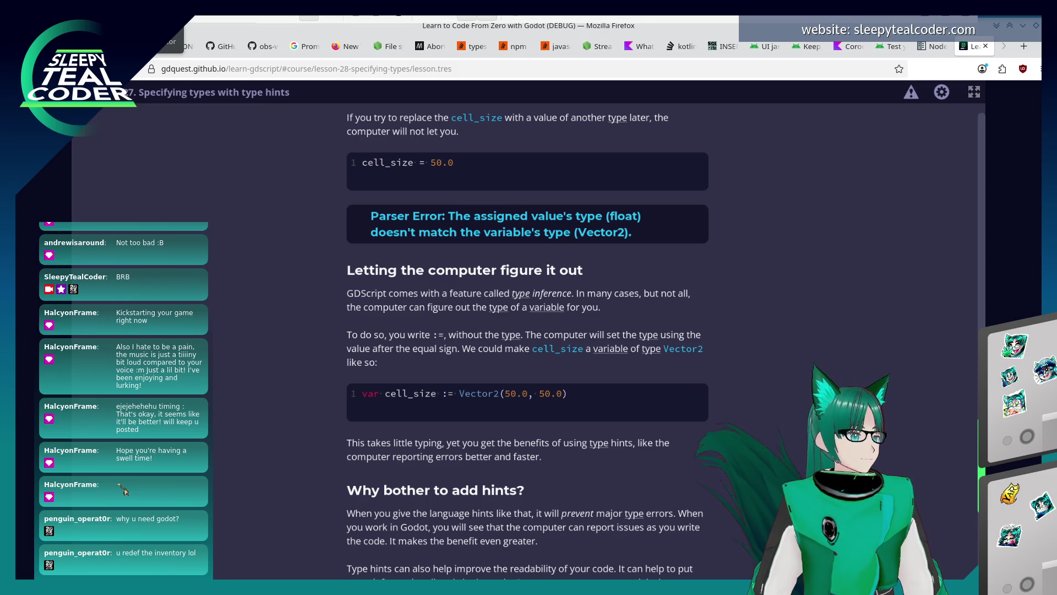
scroll(293, 275, "down", 3)
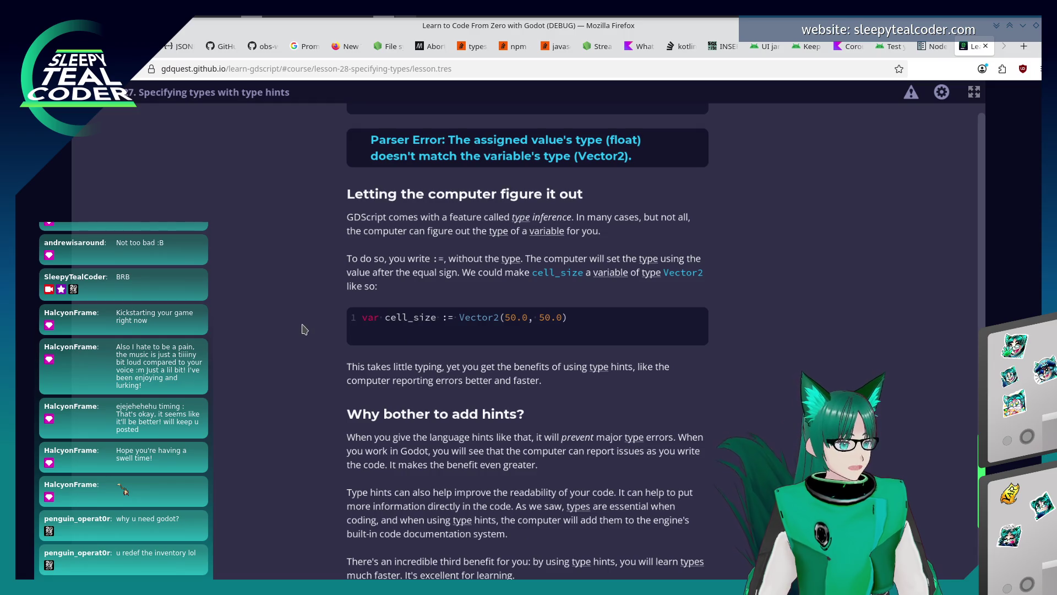
scroll(304, 329, "down", 1)
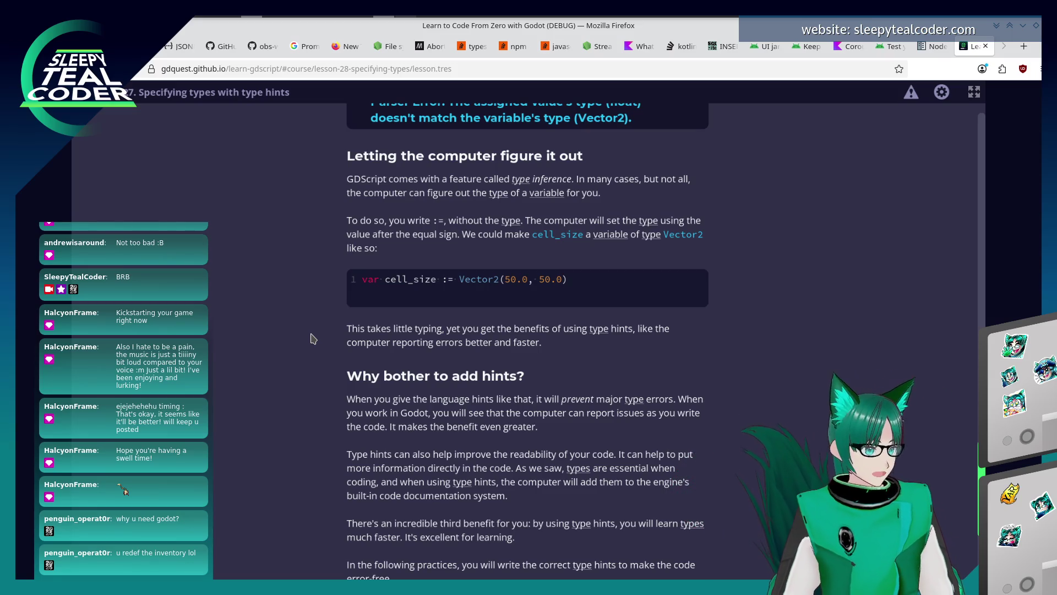
scroll(313, 337, "down", 3)
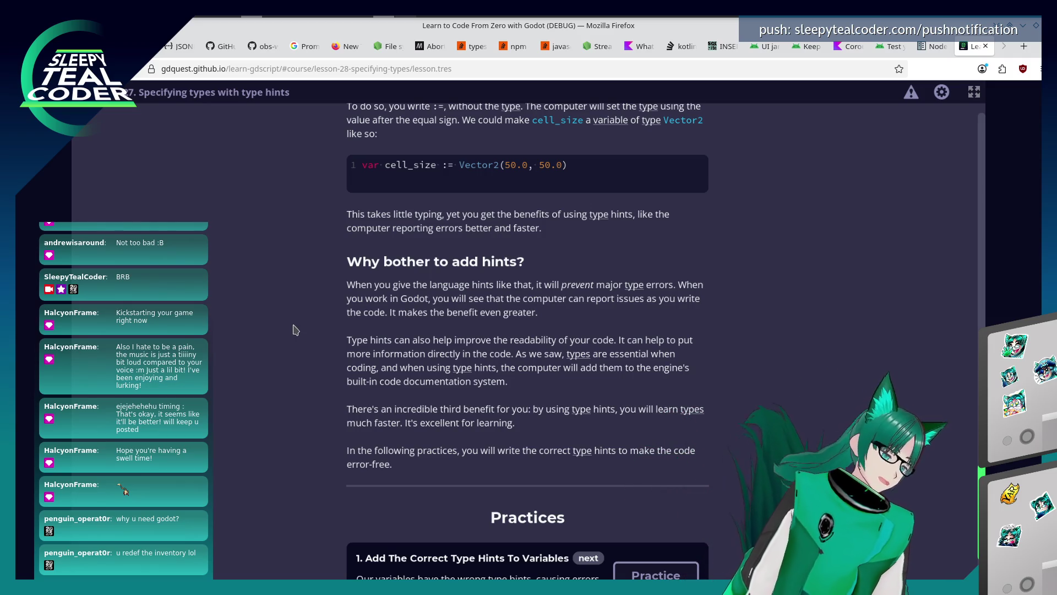
scroll(293, 330, "down", 2)
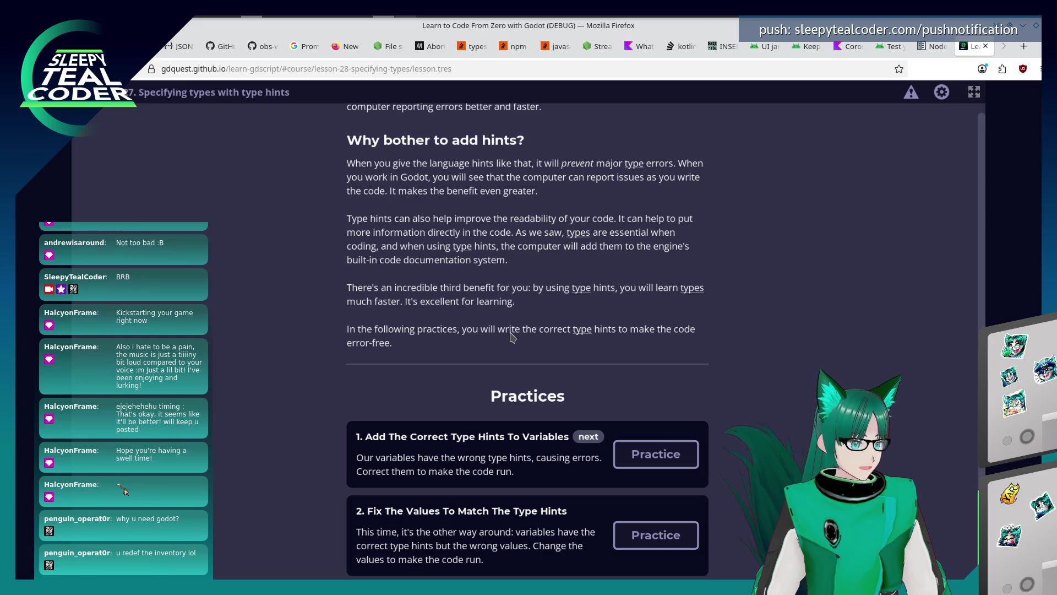
Step: Open the first type hints practice and hint vector as Vector2 and text as String
left_click(652, 454)
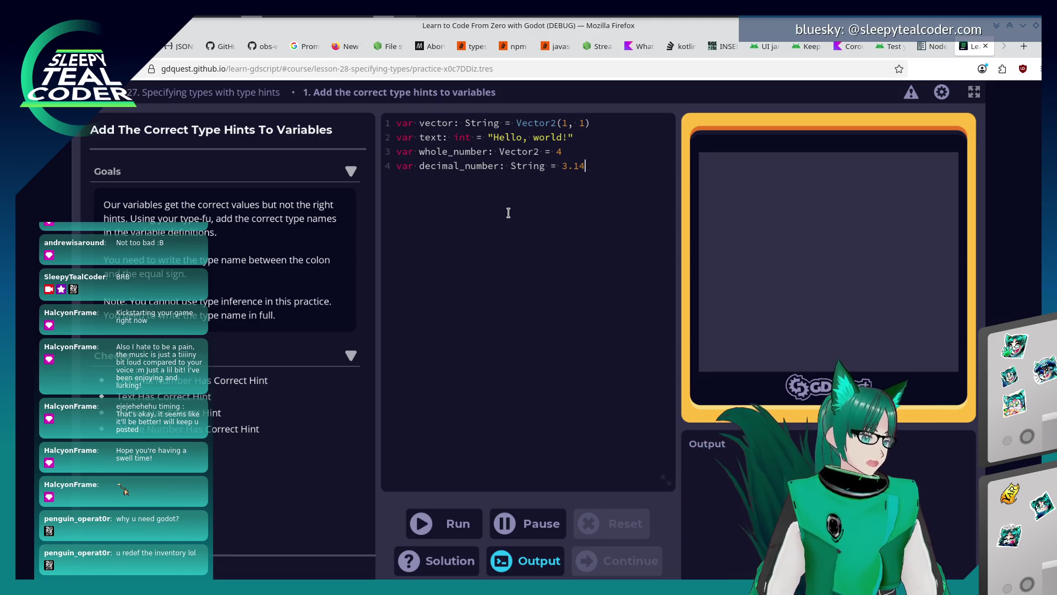
left_click(456, 137)
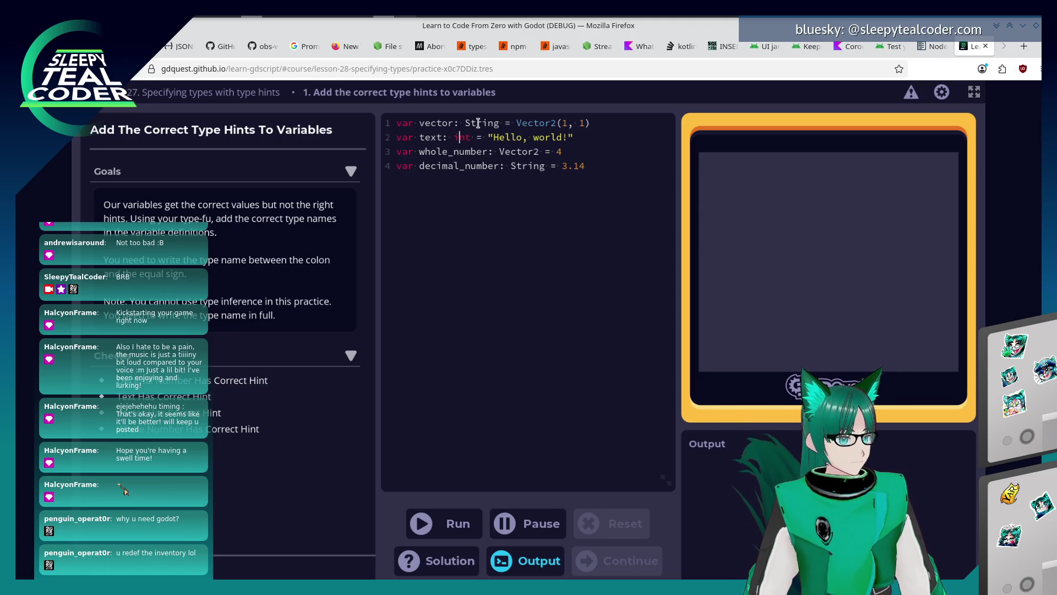
left_click_drag(499, 123, 466, 122)
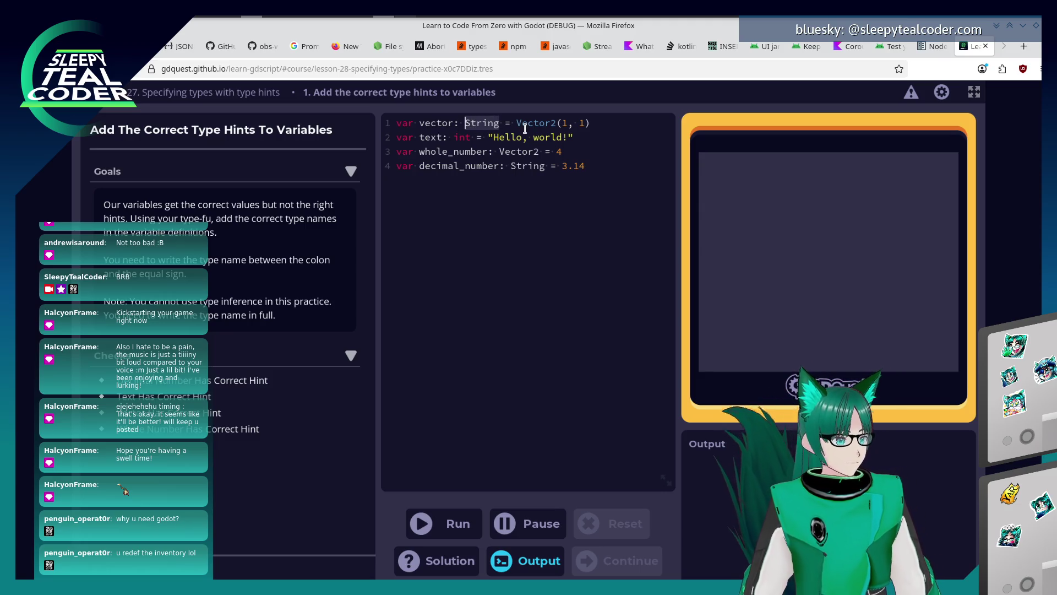
type("Vector2")
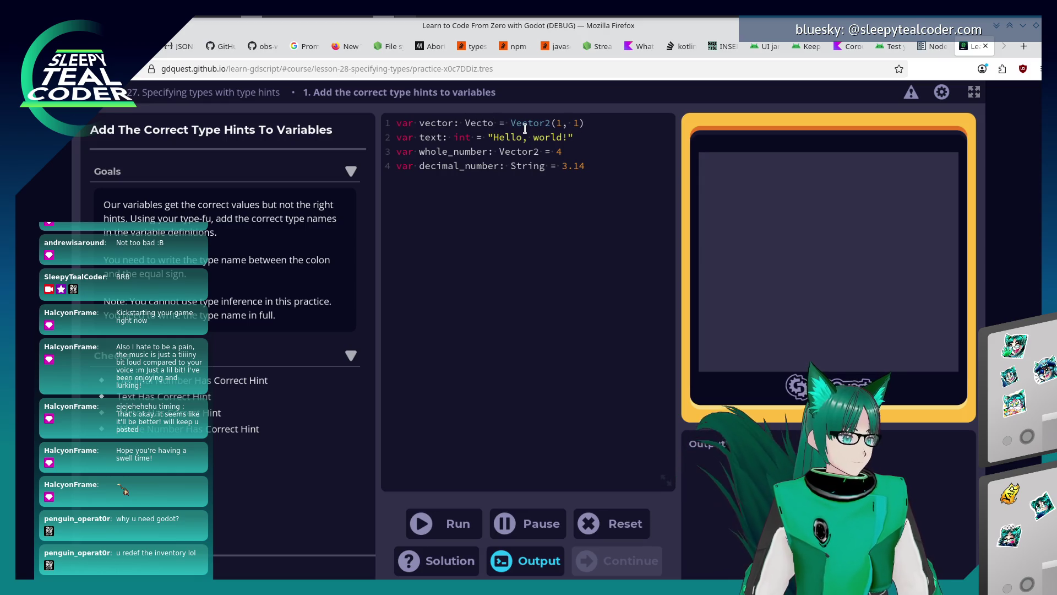
key("Left")
key("Left")
key("Left")
key("BackSpace")
key("BackSpace")
key("BackSpace")
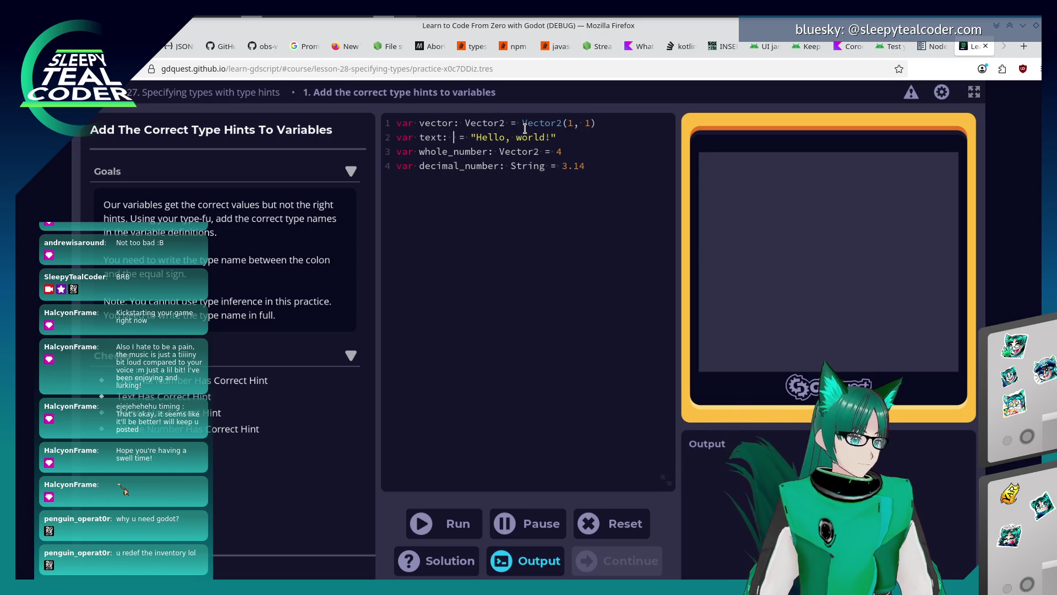
key("BackSpace")
type("String")
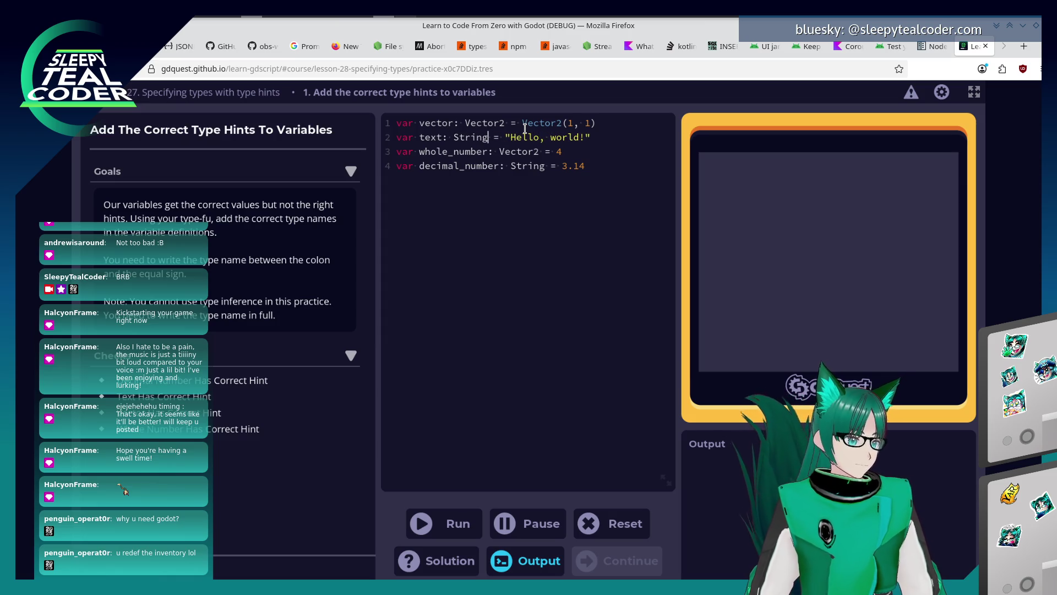
Step: Hint whole_number as int and decimal_number as float, then run the code
key("Down")
key("Right")
key("Right")
key("Delete")
key("Delete")
key("Delete")
key("BackSpace")
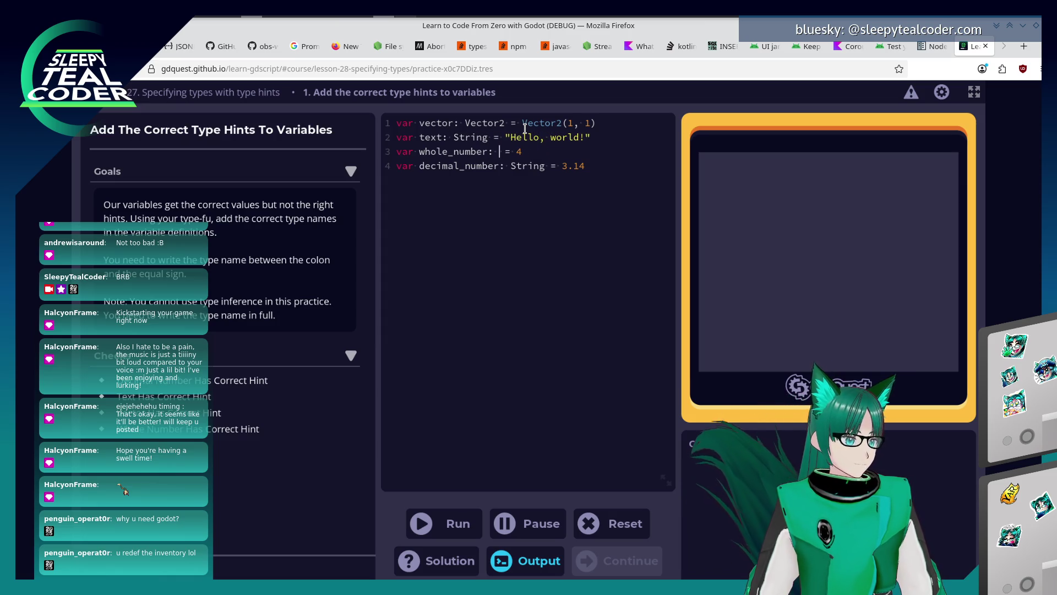
type("int")
key("BackSpace")
key("BackSpace")
key("BackSpace")
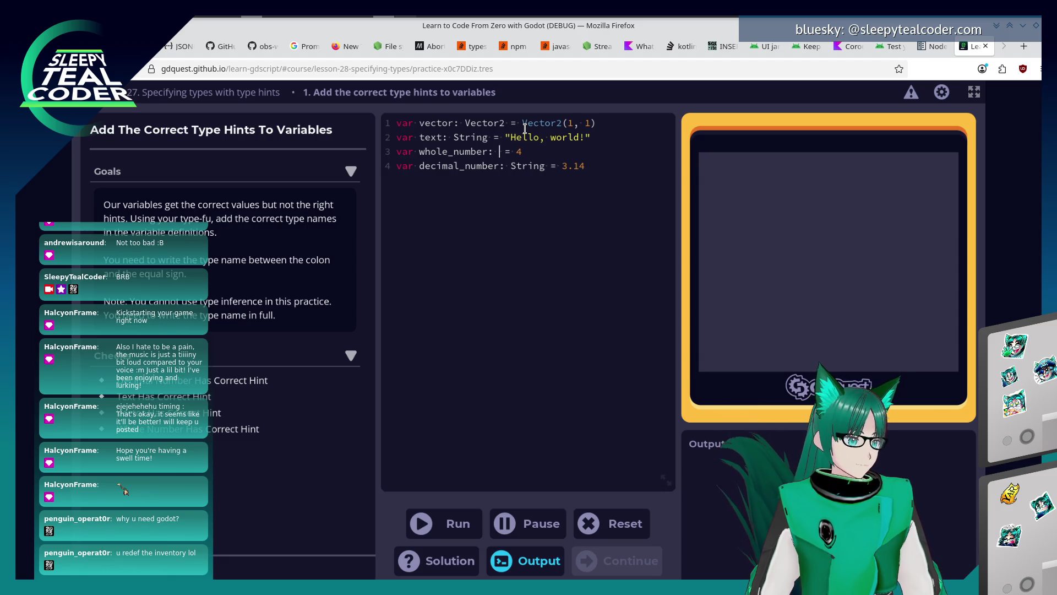
type("int")
key("Down")
key("Delete")
key("Delete")
key("Delete")
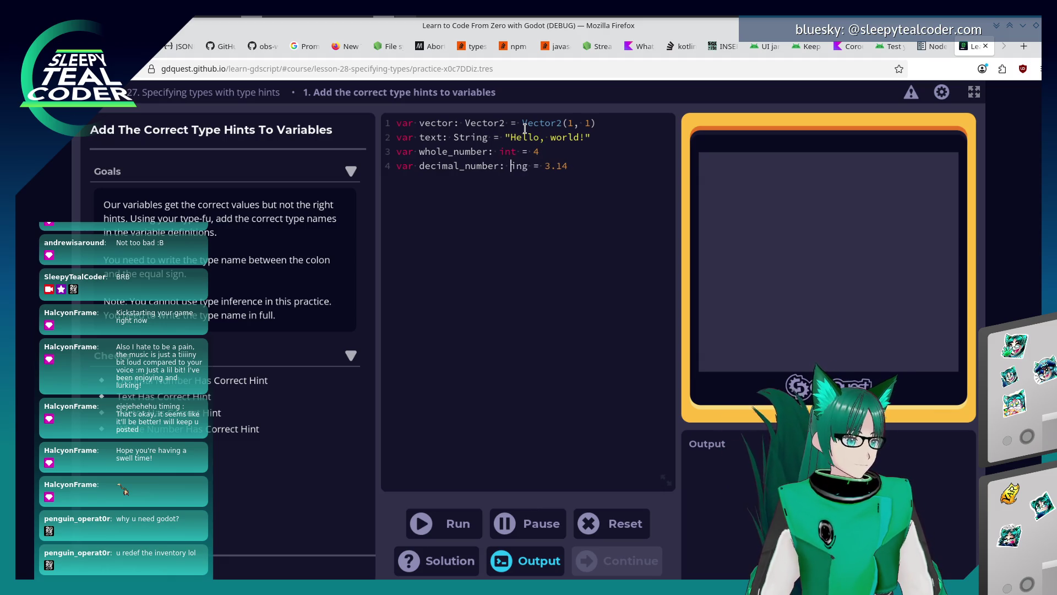
key("Delete")
key("Delete")
key("Delete")
type("float")
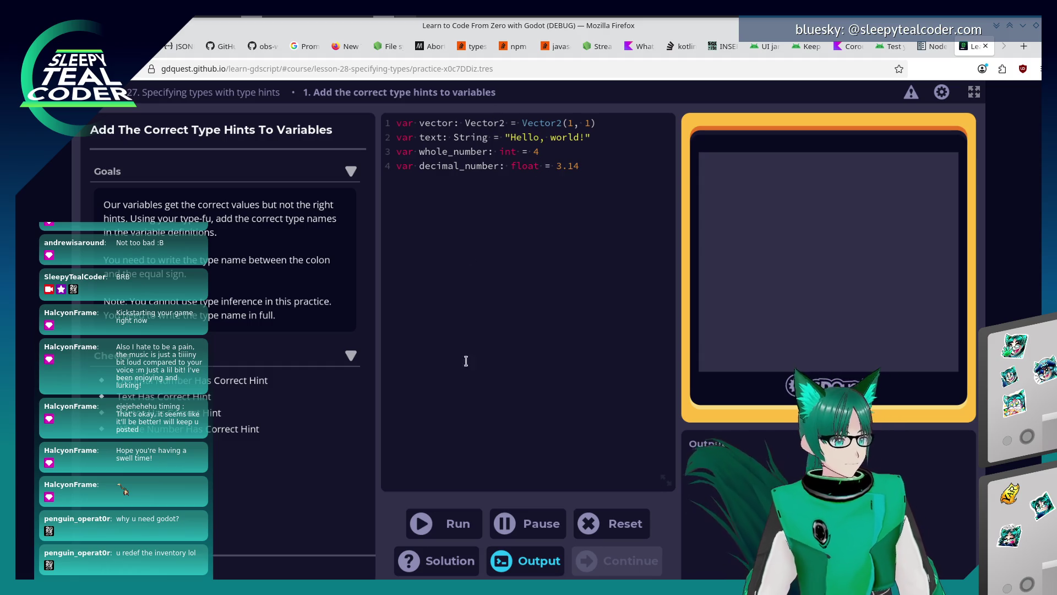
left_click(443, 526)
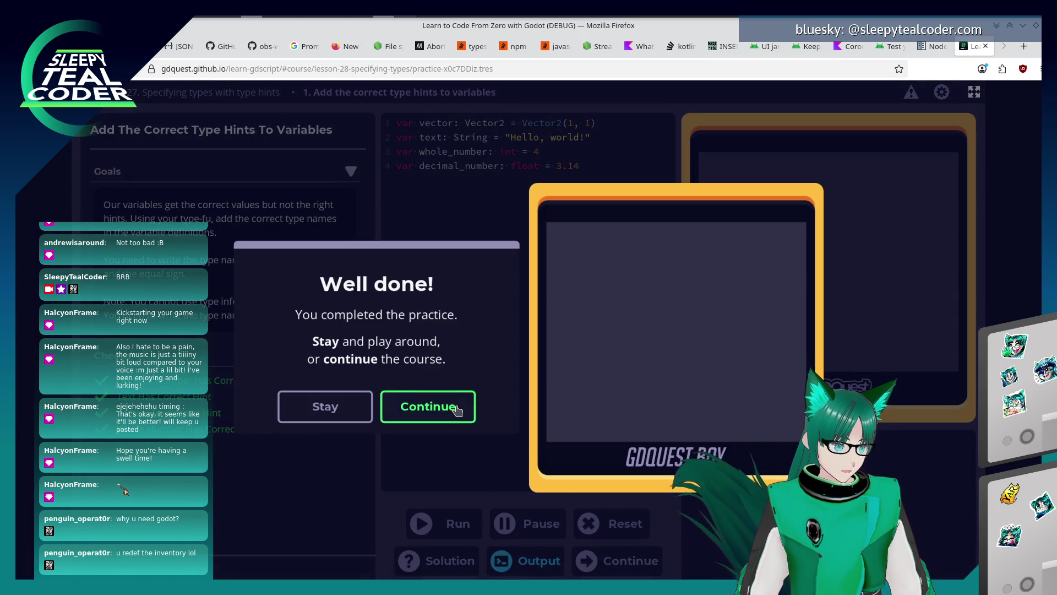
Step: In the second practice, set whole_number to 4 and text to "Hello, world!"
left_click(457, 409)
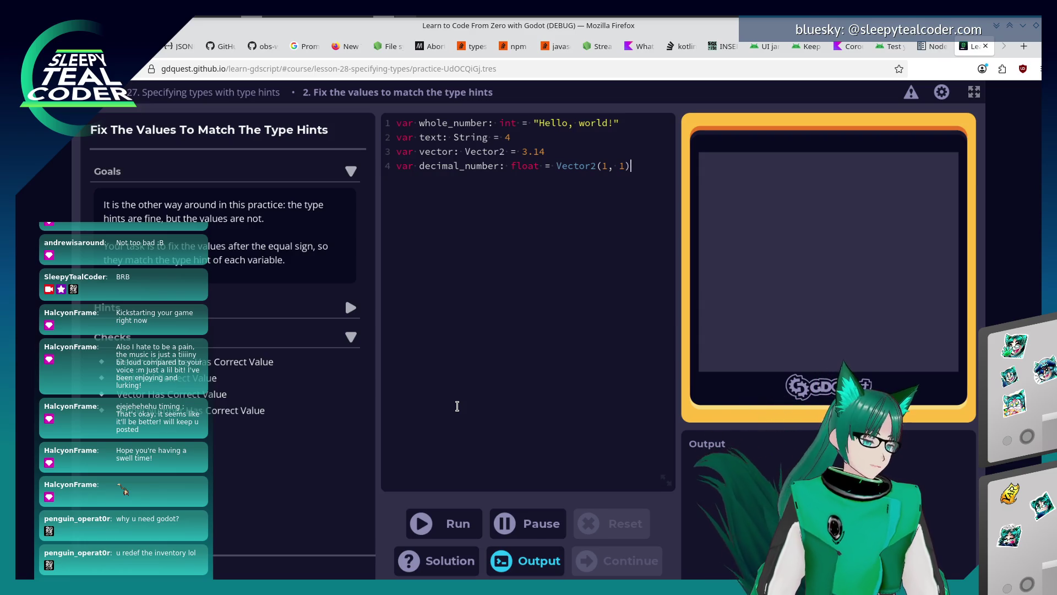
left_click(528, 123)
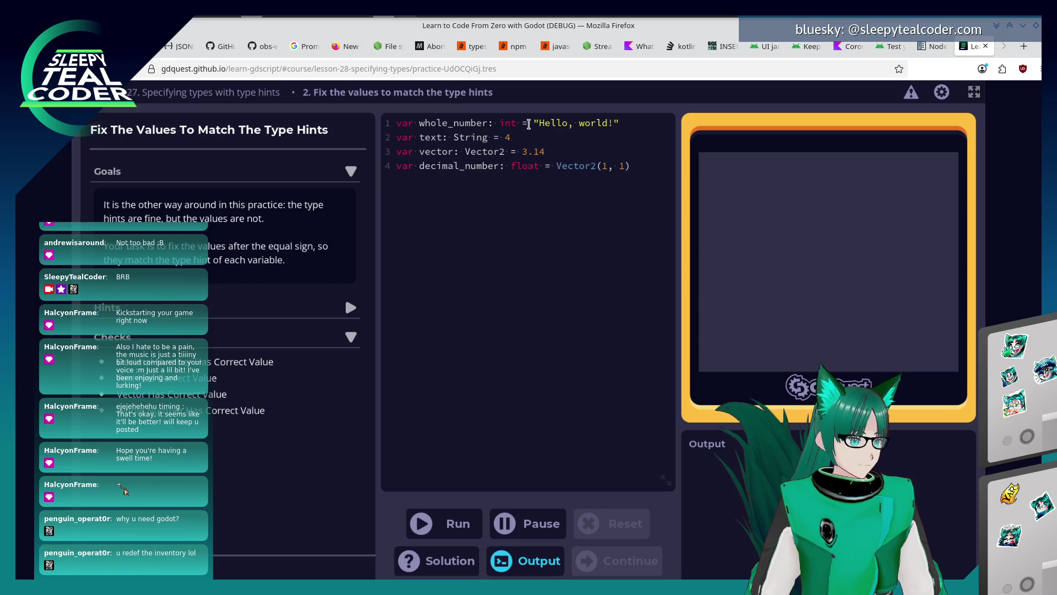
type("4")
key("shift+End")
type("4")
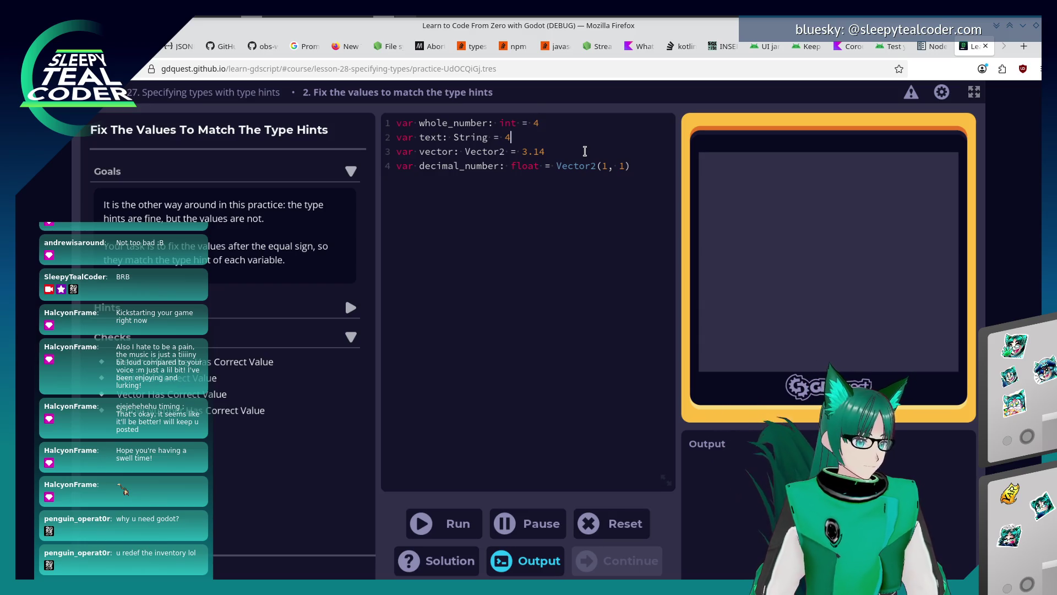
key("Down")
key("Left")
key("shift+End")
type("\"Hello, world!\"")
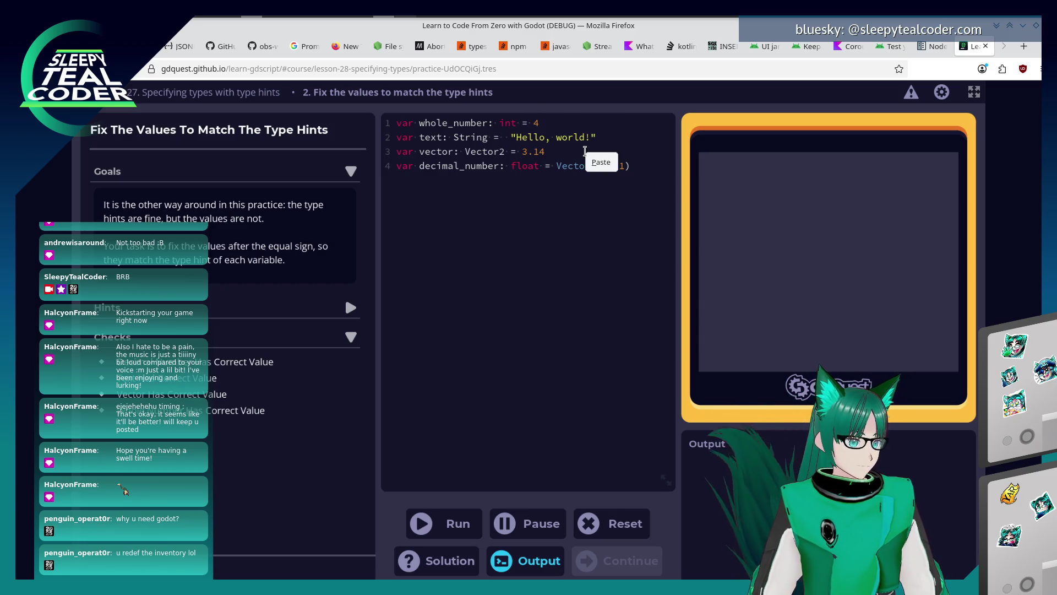
Step: Move Vector2(1, 1) from decimal_number to the vector variable
key("Down")
key("Down")
key("ctrl+Left")
key("shift+End")
key("ctrl+x")
key("Up")
key("ctrl+Left")
key("ctrl+Left")
key("ctrl+v")
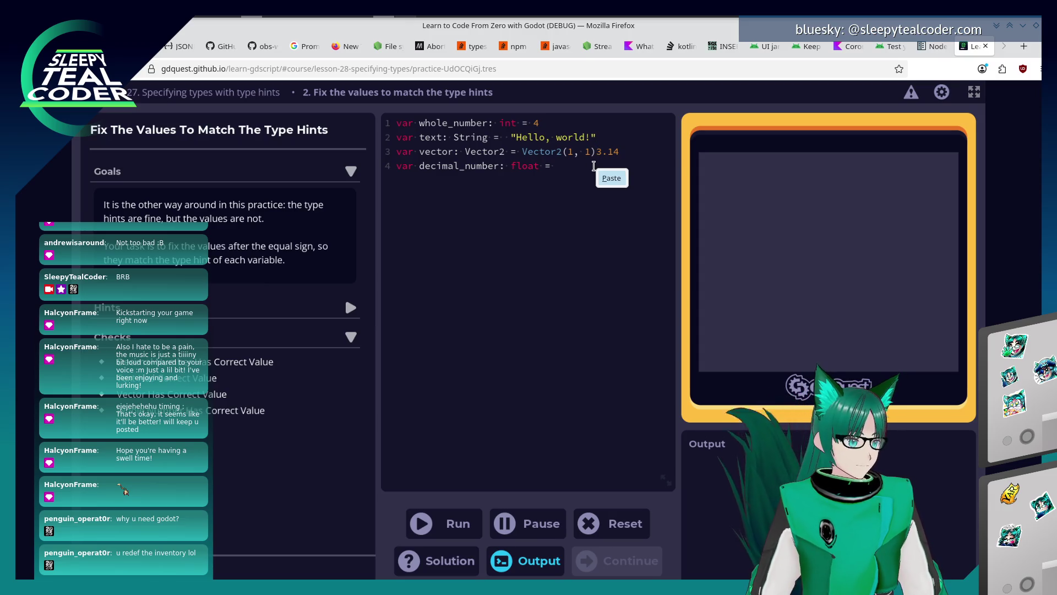
key("Escape")
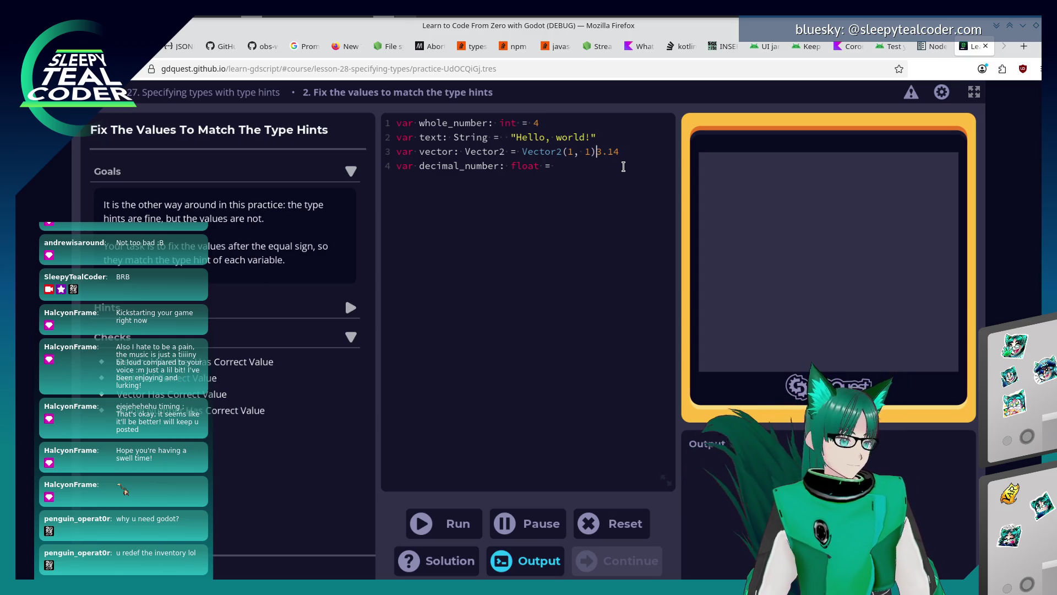
Step: Set decimal_number to 3.14 and run the code so the practice passes
key("shift+End")
key("ctrl+x")
key("Down")
key("ctrl+v")
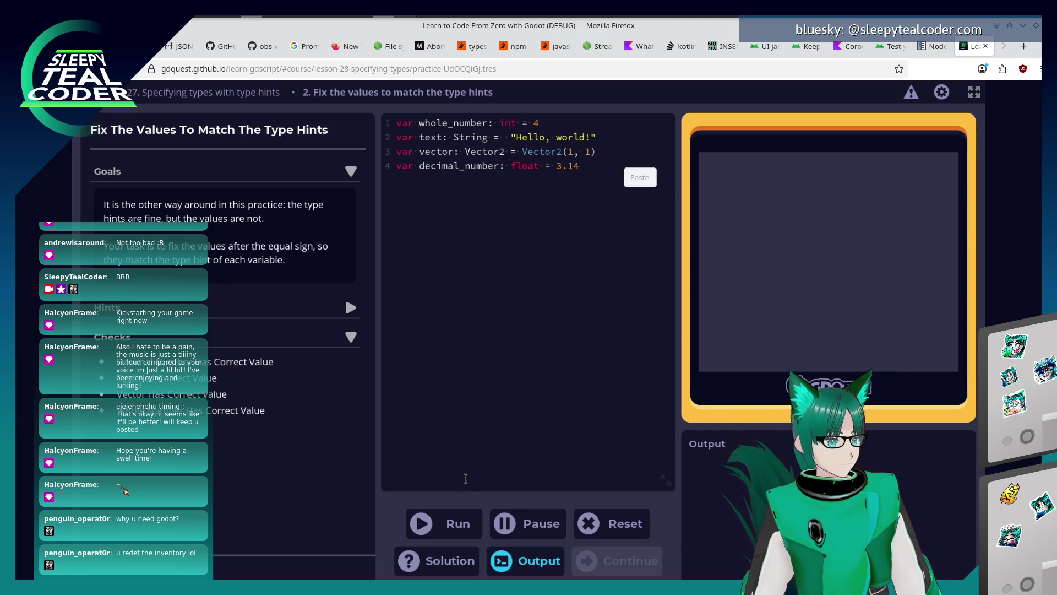
left_click(459, 525)
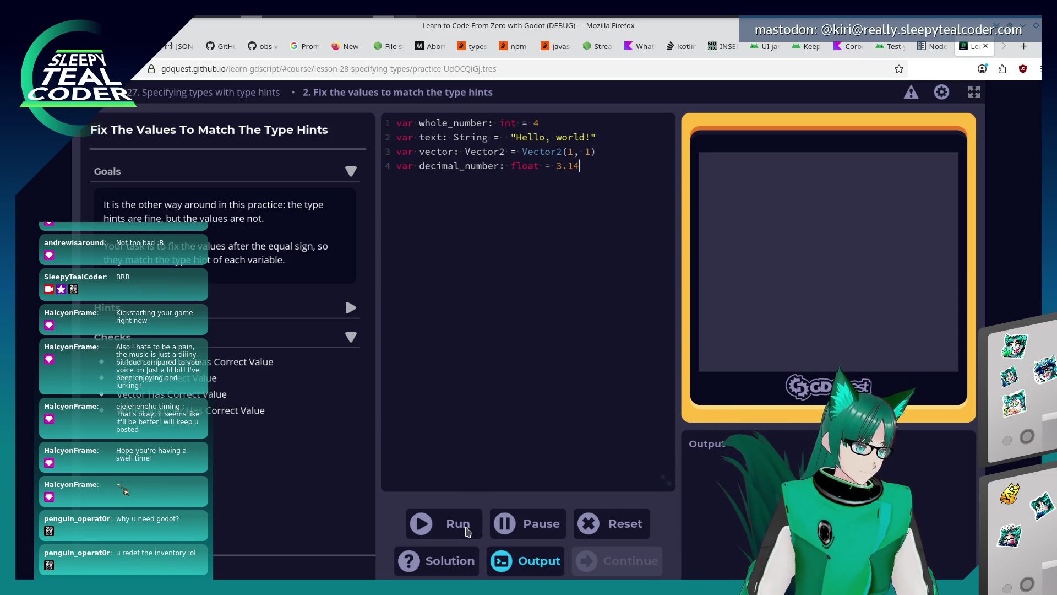
left_click(467, 528)
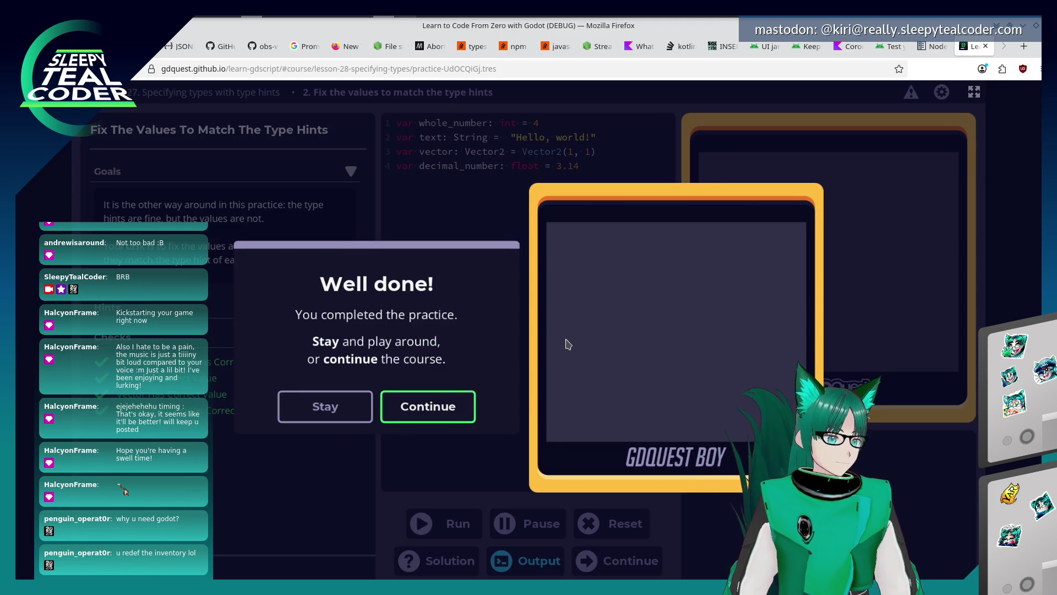
left_click(438, 404)
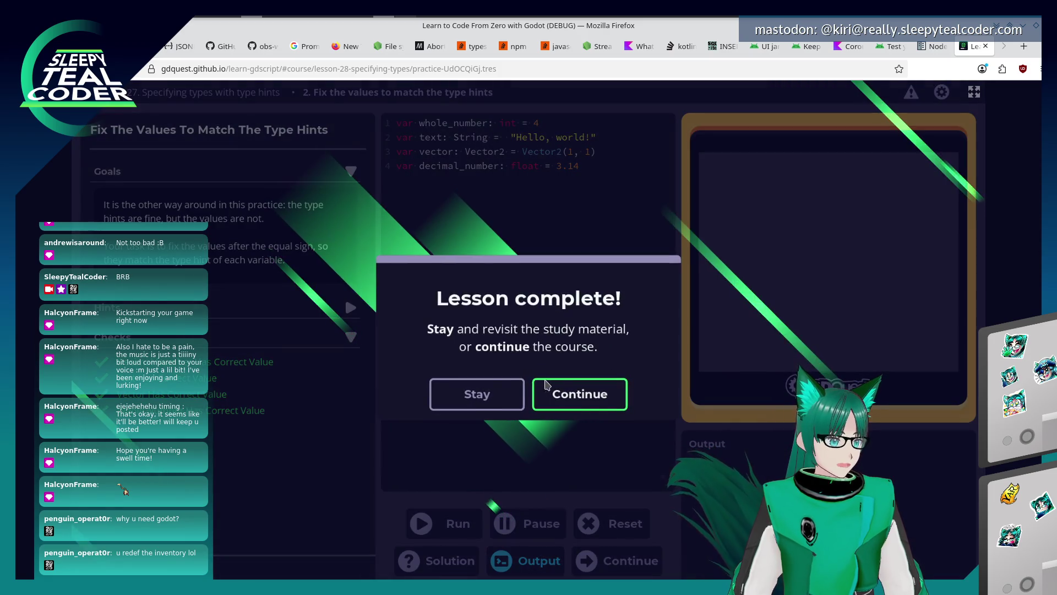
Step: Finish the type hints lesson and open the Course Index
left_click(567, 392)
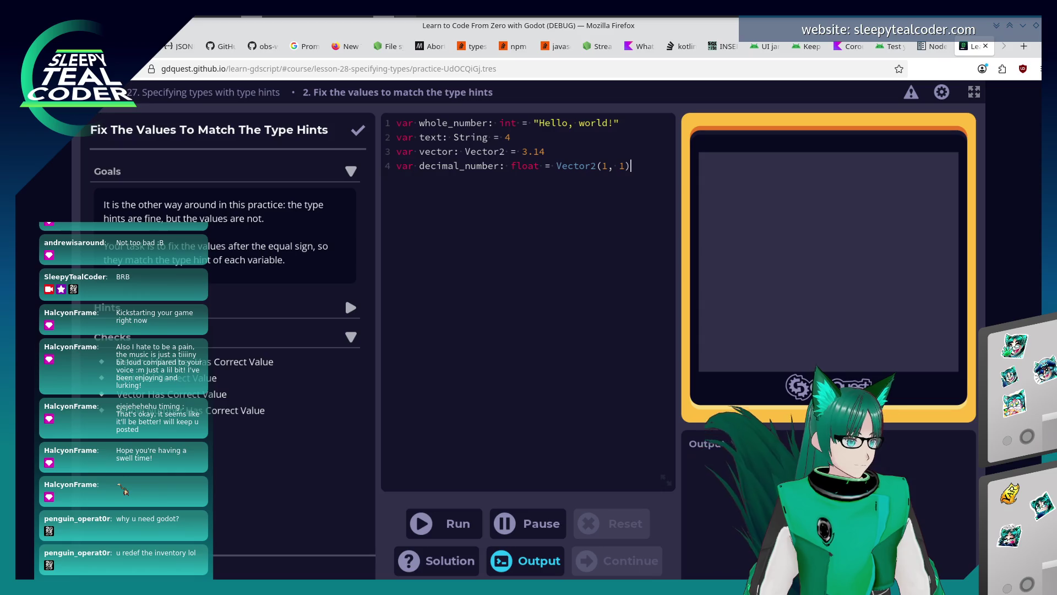
left_click(110, 92)
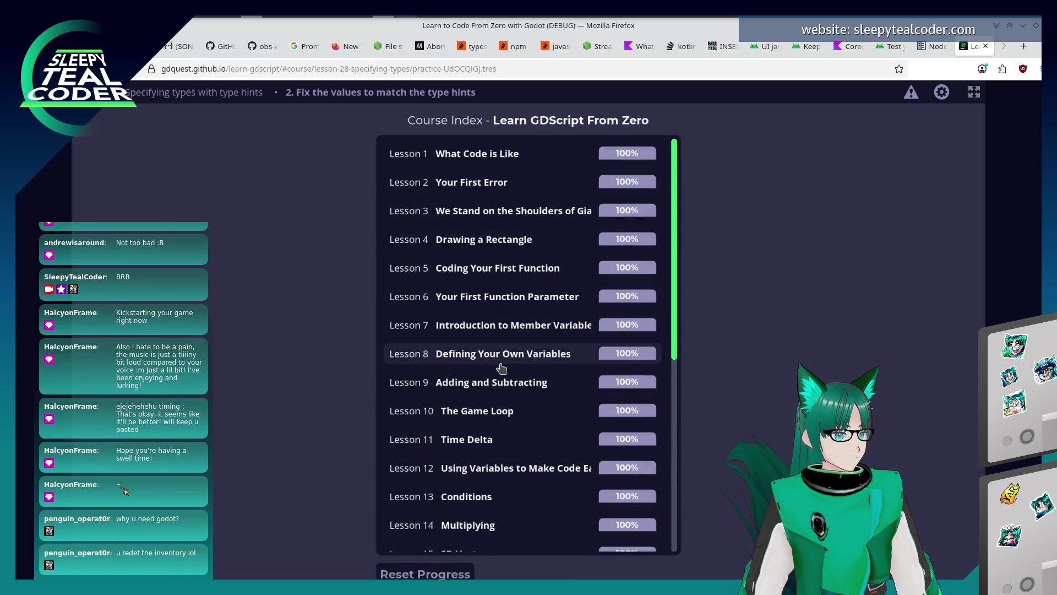
Step: Scroll the Course Index down to Lesson 27 and view the Report an issue information
scroll(501, 367, "down", 3)
scroll(501, 368, "down", 3)
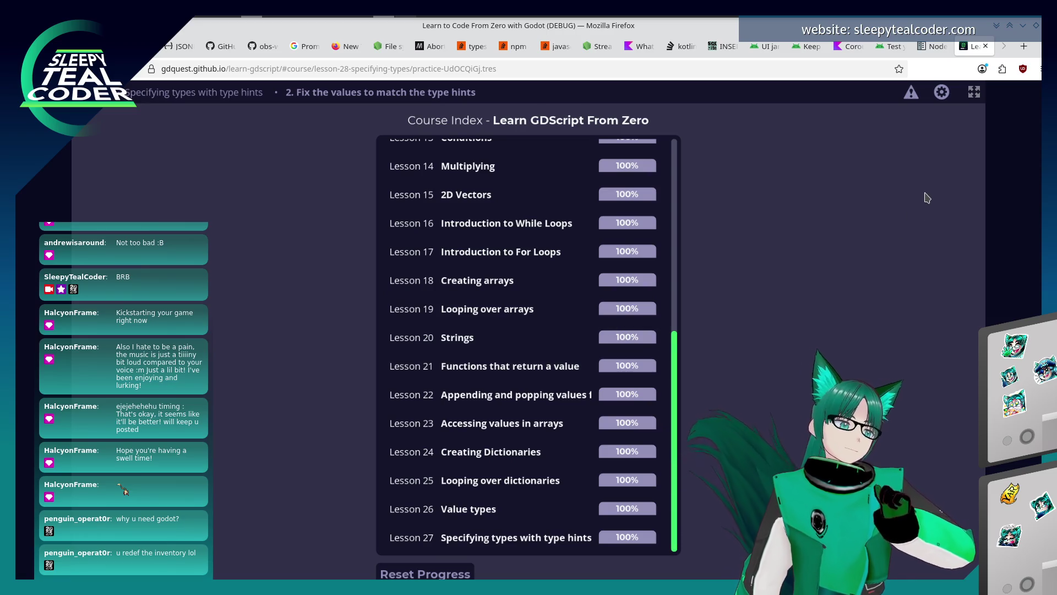
left_click(911, 92)
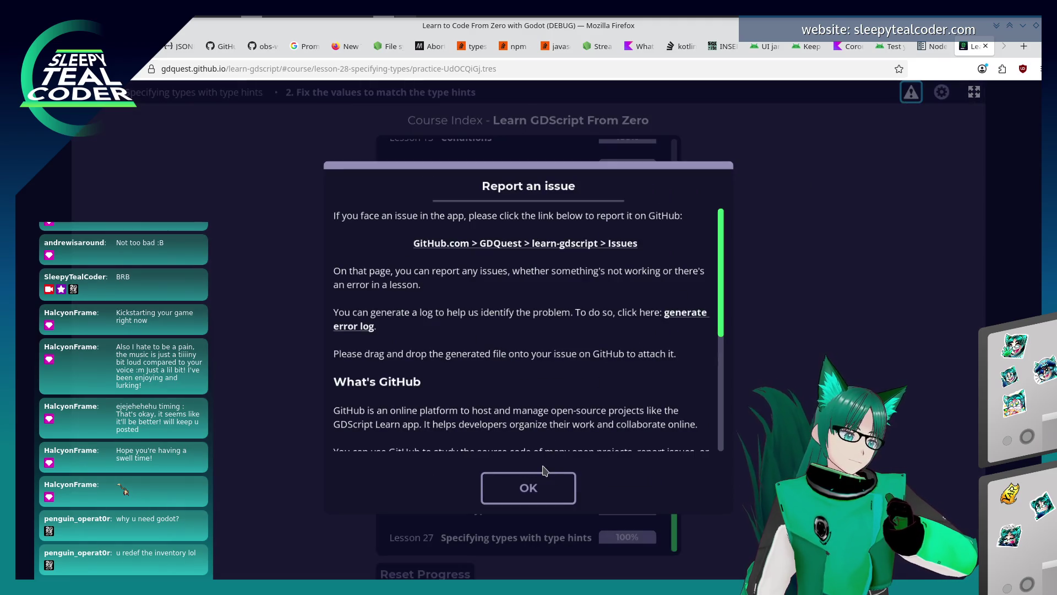
left_click(544, 487)
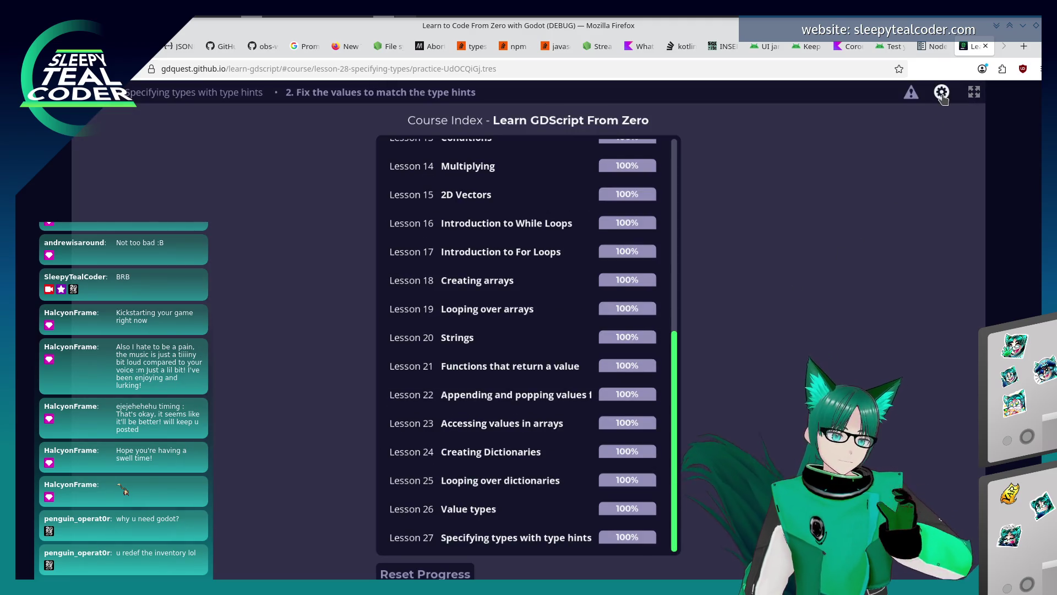
Step: Check the app settings, then switch to the Godot Nodes and Scenes documentation page
left_click(942, 91)
left_click(493, 465)
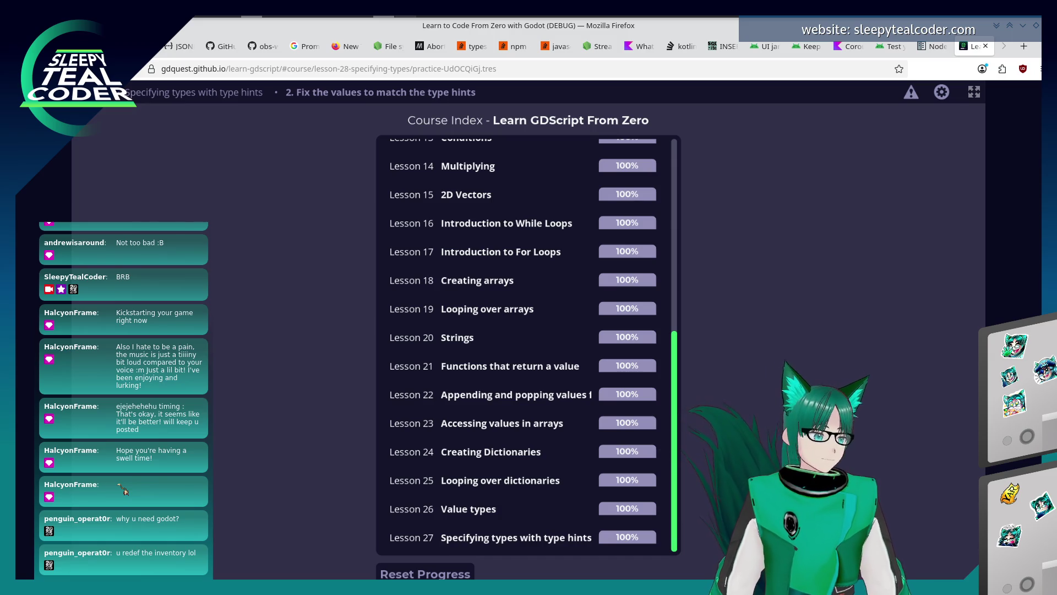
left_click(945, 45)
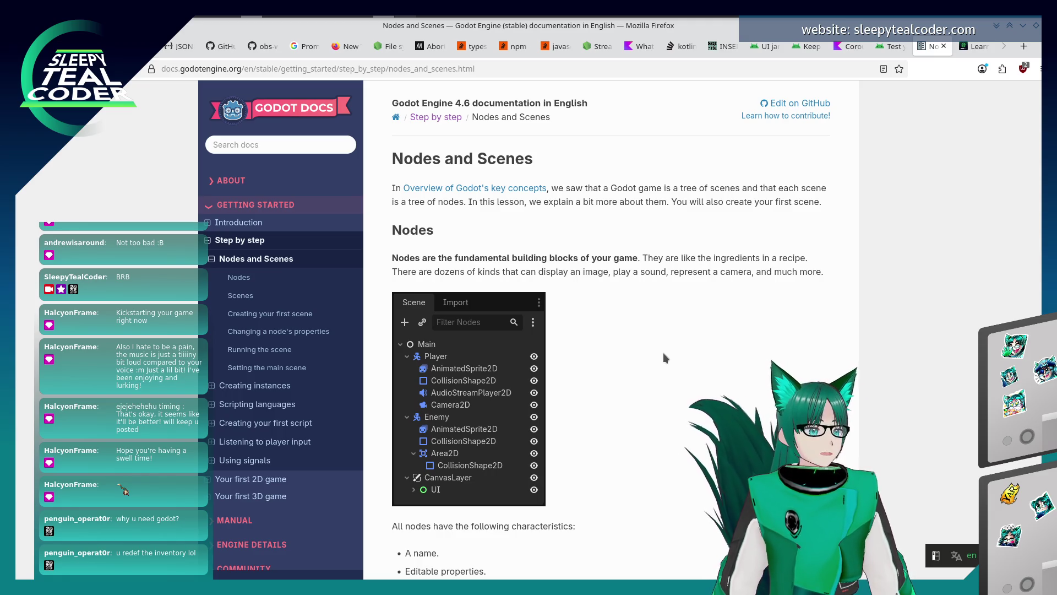
scroll(663, 352, "down", 4)
scroll(661, 352, "up", 4)
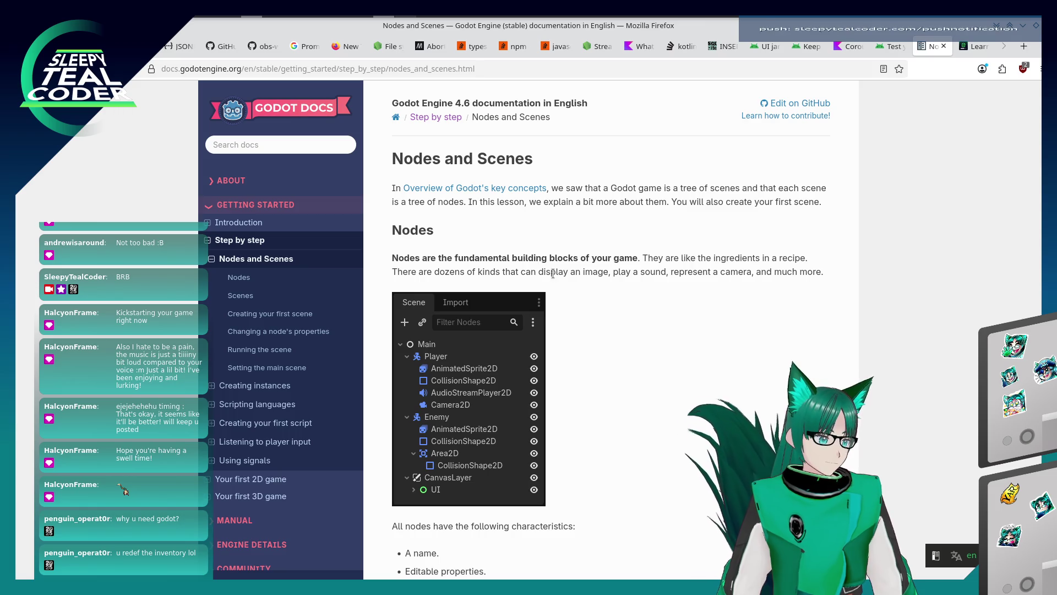
left_click(981, 48)
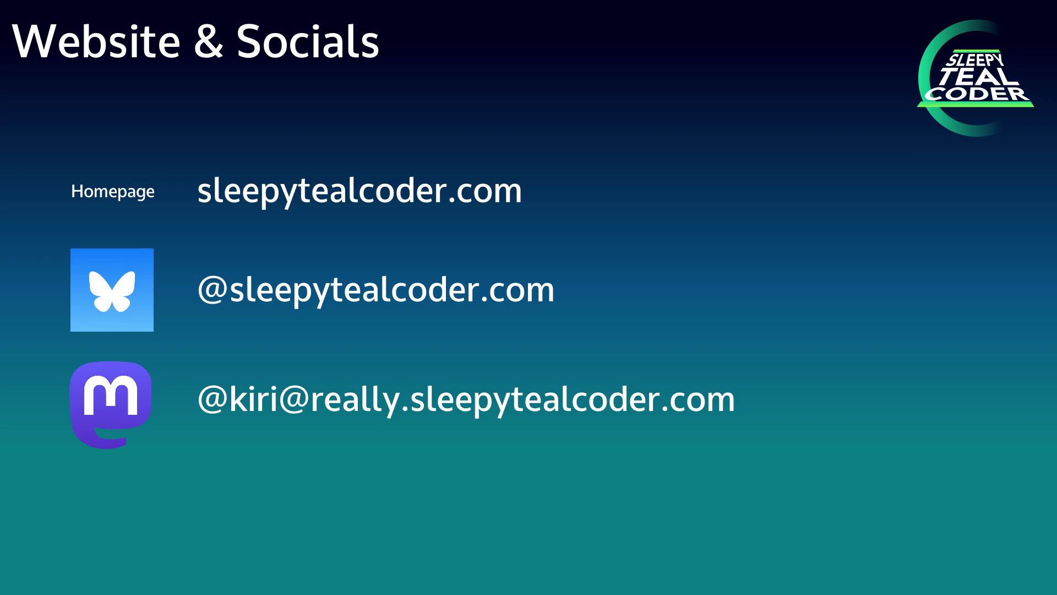
key("Right")
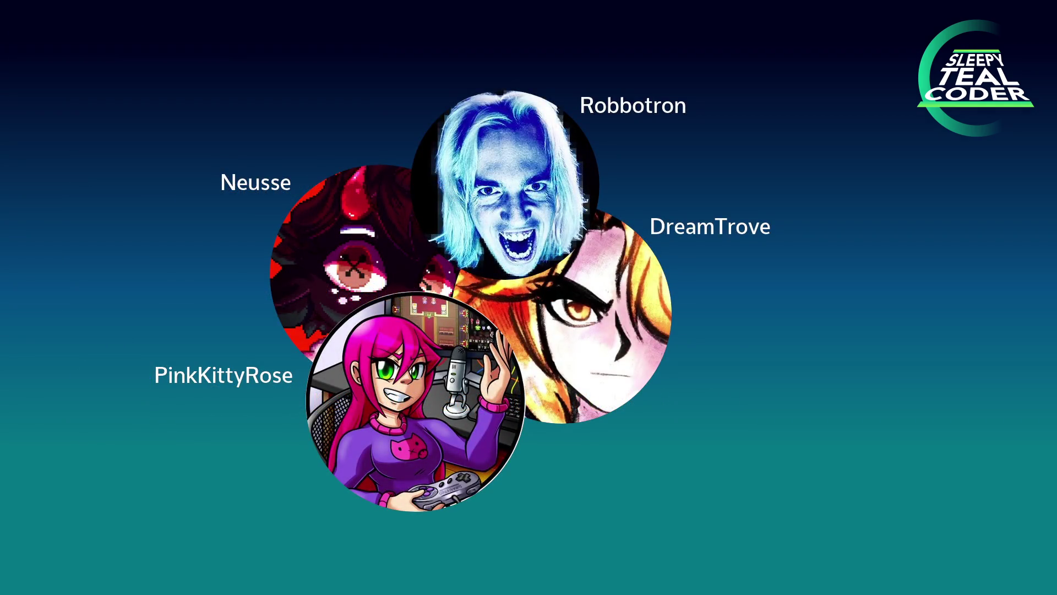